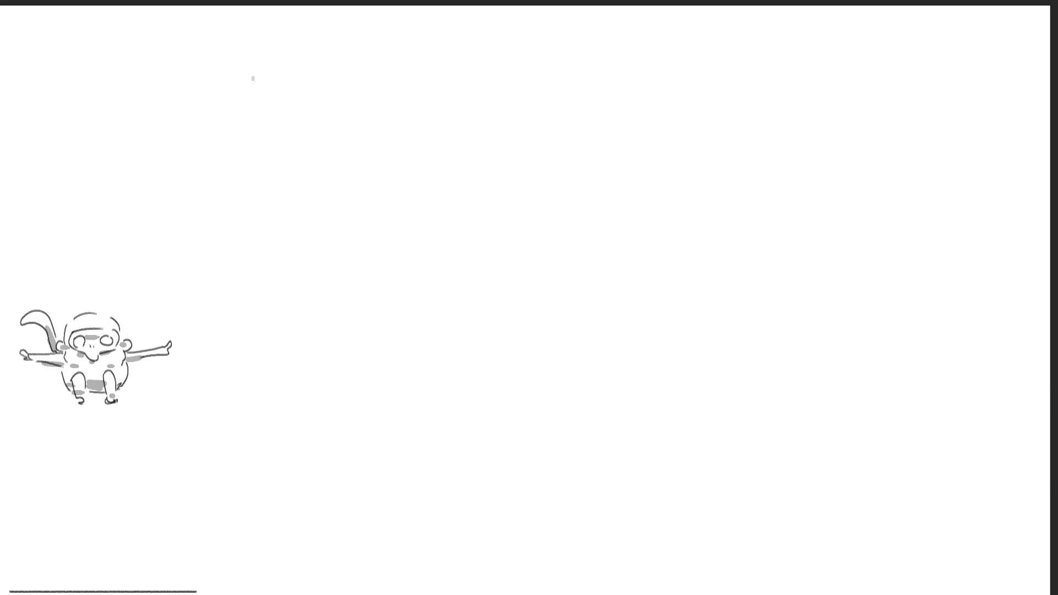
# Step: Sketch the first figure's head with eye line, ear and jaw, then neck, shoulders, chest and left arm
pyautogui.moveTo(287, 65)
pyautogui.mouseDown()
pyautogui.moveTo(293, 107)
pyautogui.moveTo(326, 50)
pyautogui.moveTo(353, 114)
pyautogui.mouseUp()
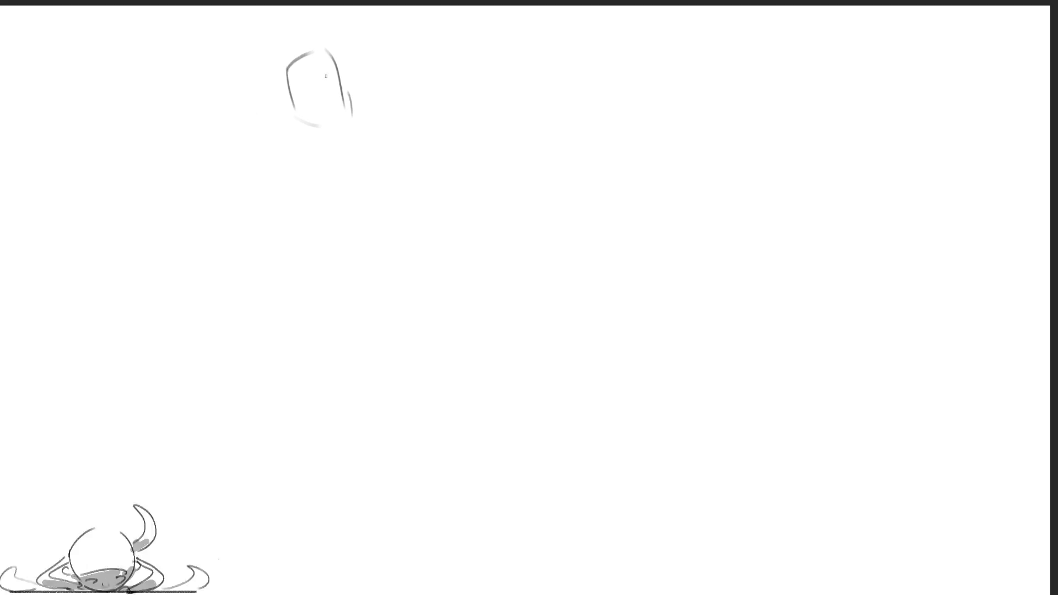
pyautogui.moveTo(314, 75); pyautogui.dragTo(321, 70)
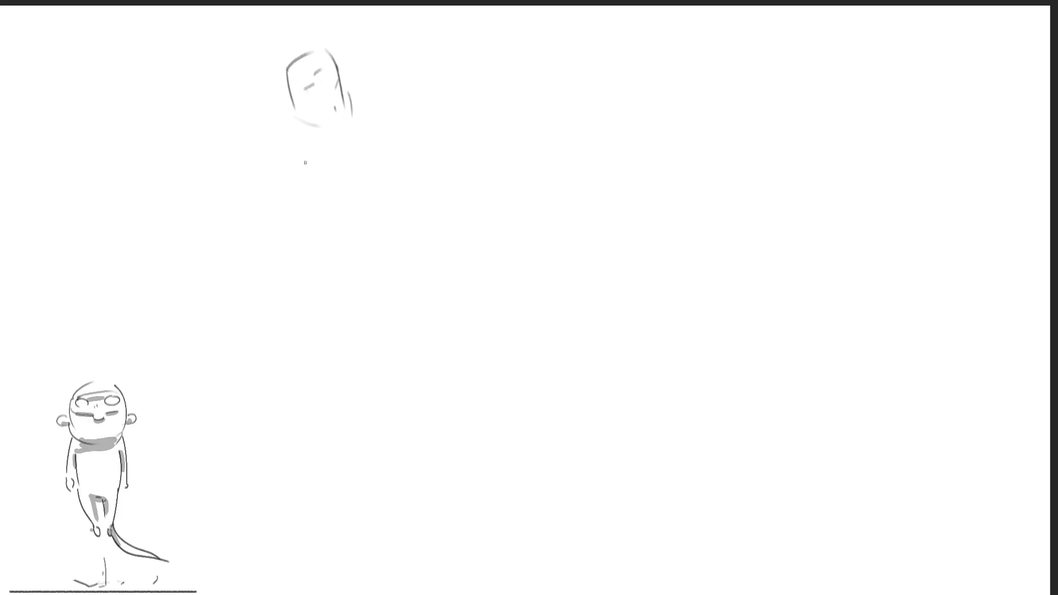
pyautogui.moveTo(286, 98)
pyautogui.mouseDown()
pyautogui.moveTo(291, 121)
pyautogui.moveTo(343, 122)
pyautogui.moveTo(318, 169)
pyautogui.mouseUp()
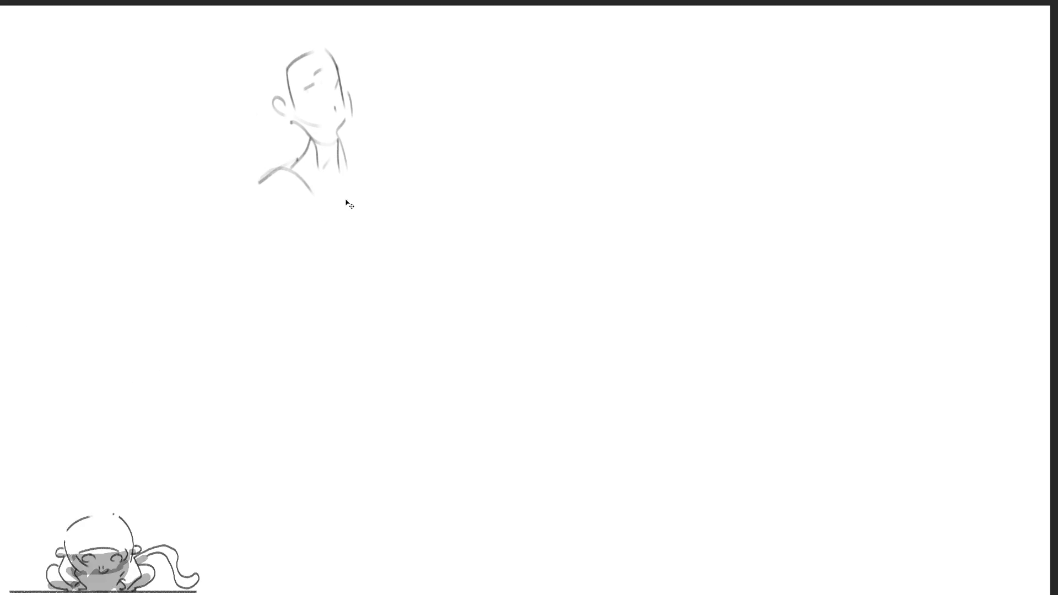
pyautogui.moveTo(296, 172); pyautogui.dragTo(289, 159)
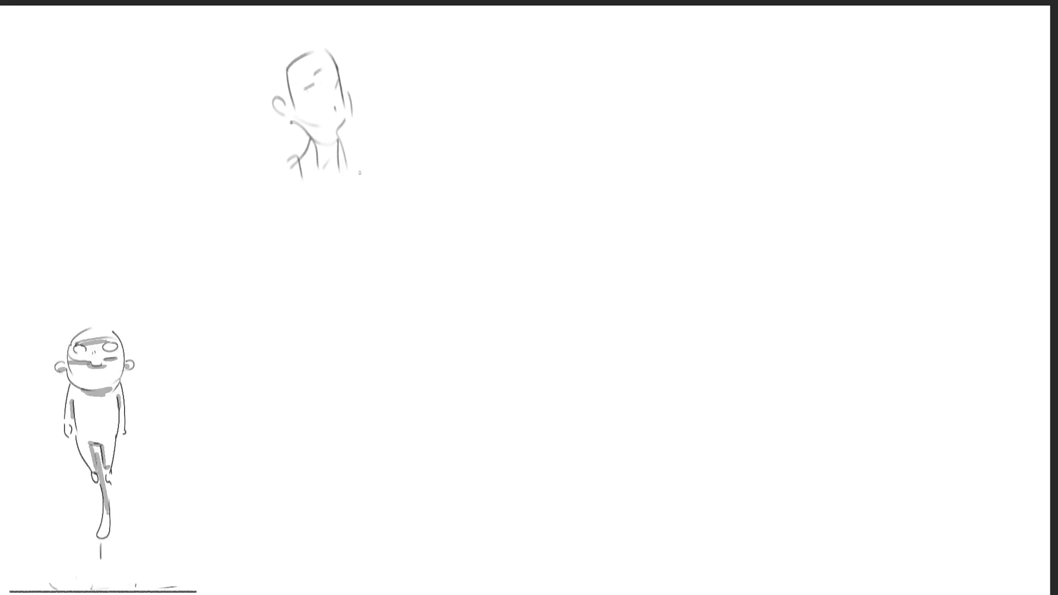
pyautogui.moveTo(347, 139); pyautogui.dragTo(367, 170)
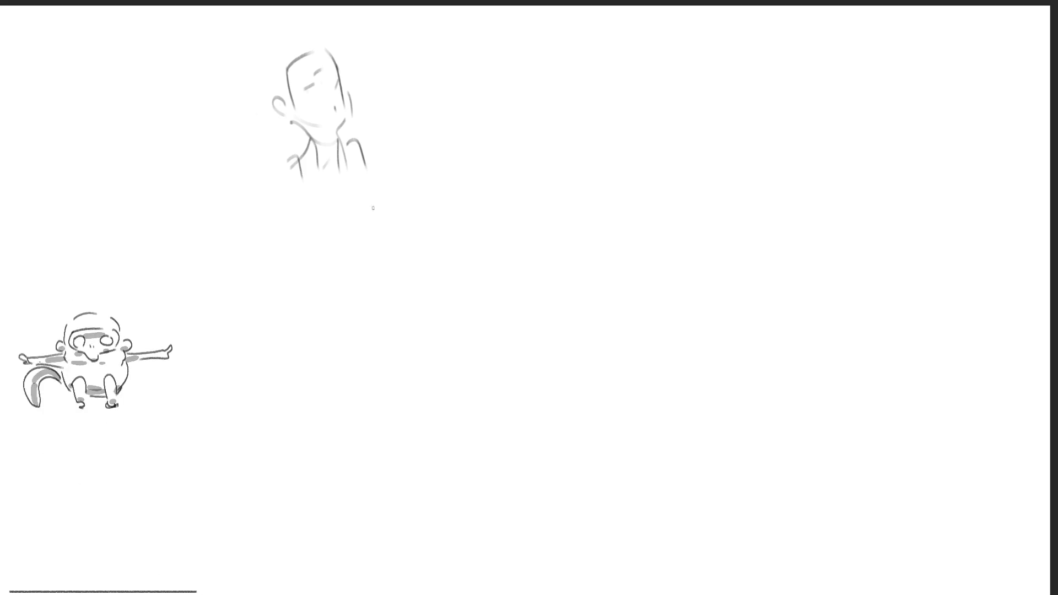
pyautogui.moveTo(322, 212)
pyautogui.mouseDown()
pyautogui.moveTo(362, 183)
pyautogui.moveTo(397, 230)
pyautogui.moveTo(349, 306)
pyautogui.mouseUp()
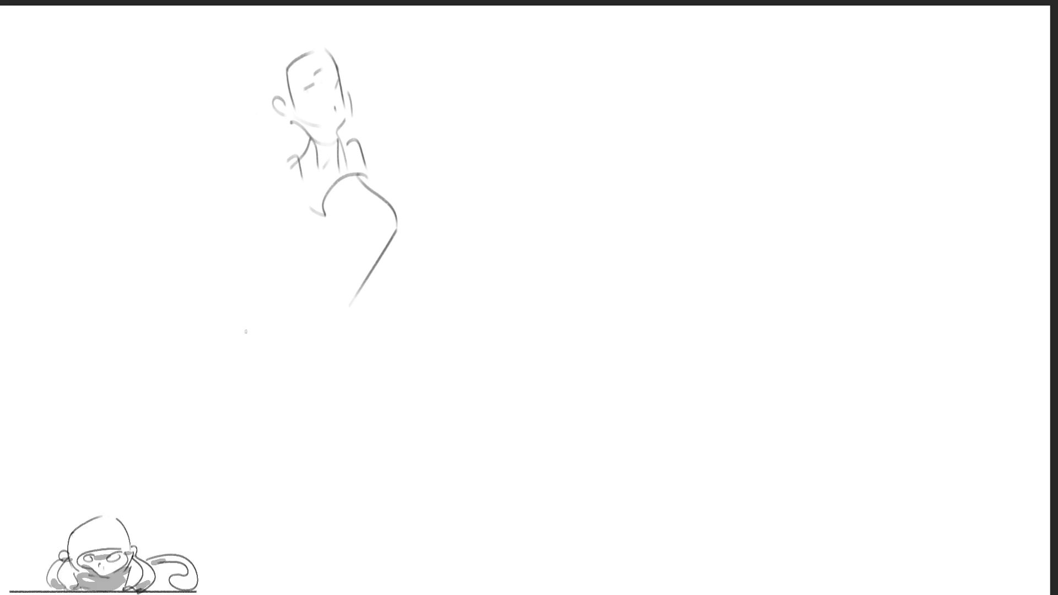
pyautogui.moveTo(292, 157)
pyautogui.mouseDown()
pyautogui.moveTo(236, 266)
pyautogui.moveTo(322, 250)
pyautogui.moveTo(316, 329)
pyautogui.moveTo(323, 300)
pyautogui.moveTo(253, 367)
pyautogui.moveTo(286, 304)
pyautogui.mouseUp()
# Step: Block in a large hip oval and draw both legs with a bent knee down to the page bottom
pyautogui.moveTo(252, 382); pyautogui.dragTo(339, 451)
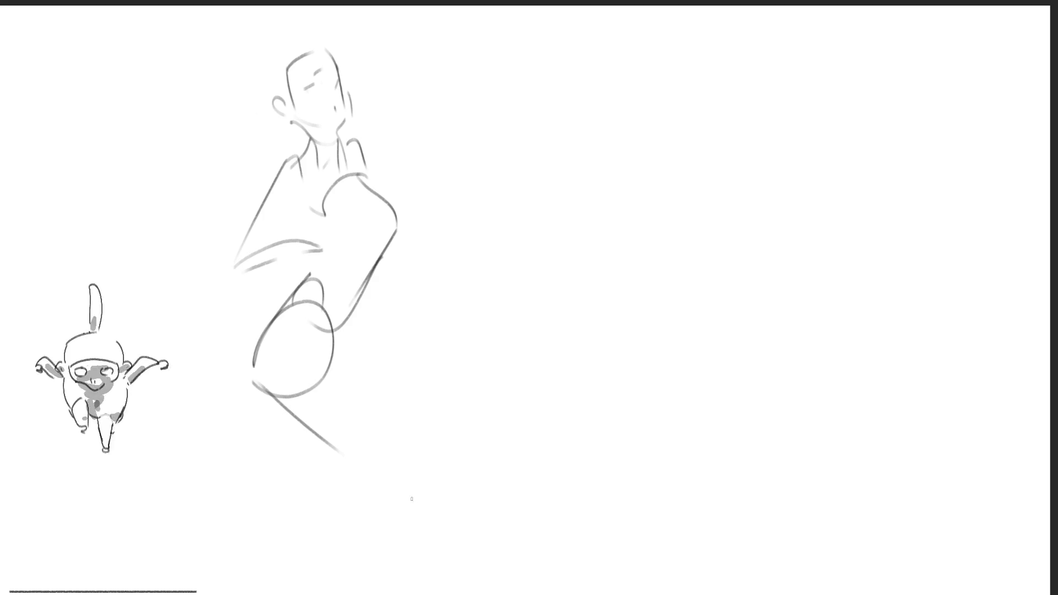
pyautogui.moveTo(337, 335)
pyautogui.mouseDown()
pyautogui.moveTo(372, 437)
pyautogui.moveTo(363, 528)
pyautogui.mouseUp()
pyautogui.moveTo(308, 432)
pyautogui.mouseDown()
pyautogui.moveTo(331, 497)
pyautogui.moveTo(306, 504)
pyautogui.mouseUp()
pyautogui.moveTo(354, 499); pyautogui.dragTo(244, 592)
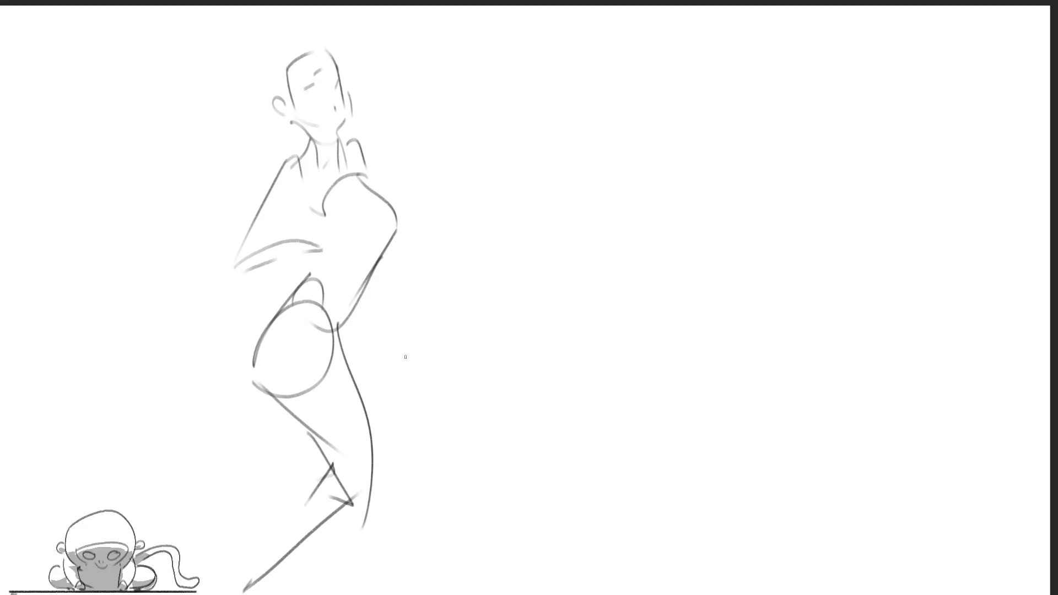
pyautogui.moveTo(361, 312)
pyautogui.mouseDown()
pyautogui.moveTo(387, 471)
pyautogui.moveTo(376, 510)
pyautogui.mouseUp()
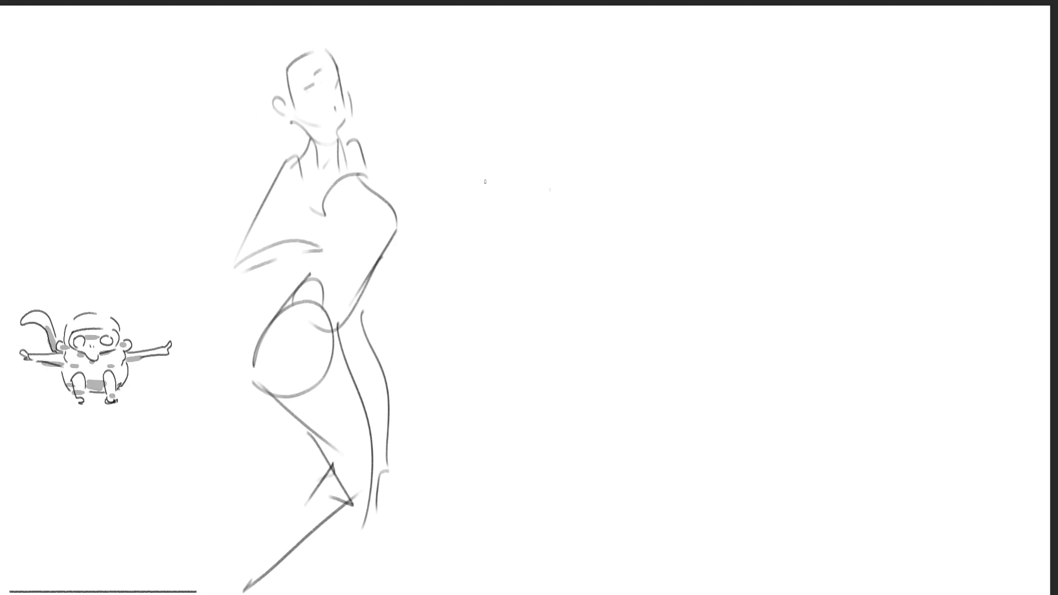
# Step: Rough in a second figure to the right: head, jaw, neck, shoulders, torso and legs
pyautogui.moveTo(471, 131)
pyautogui.mouseDown()
pyautogui.moveTo(488, 162)
pyautogui.moveTo(519, 83)
pyautogui.mouseUp()
pyautogui.moveTo(524, 119)
pyautogui.mouseDown()
pyautogui.moveTo(498, 190)
pyautogui.moveTo(552, 230)
pyautogui.mouseUp()
pyautogui.moveTo(506, 198)
pyautogui.mouseDown()
pyautogui.moveTo(451, 276)
pyautogui.moveTo(572, 213)
pyautogui.mouseUp()
pyautogui.moveTo(498, 225); pyautogui.dragTo(541, 303)
pyautogui.moveTo(485, 272)
pyautogui.mouseDown()
pyautogui.moveTo(546, 209)
pyautogui.moveTo(587, 314)
pyautogui.moveTo(474, 383)
pyautogui.moveTo(592, 354)
pyautogui.moveTo(576, 569)
pyautogui.mouseUp()
pyautogui.moveTo(513, 410); pyautogui.dragTo(567, 566)
pyautogui.moveTo(474, 420); pyautogui.dragTo(654, 593)
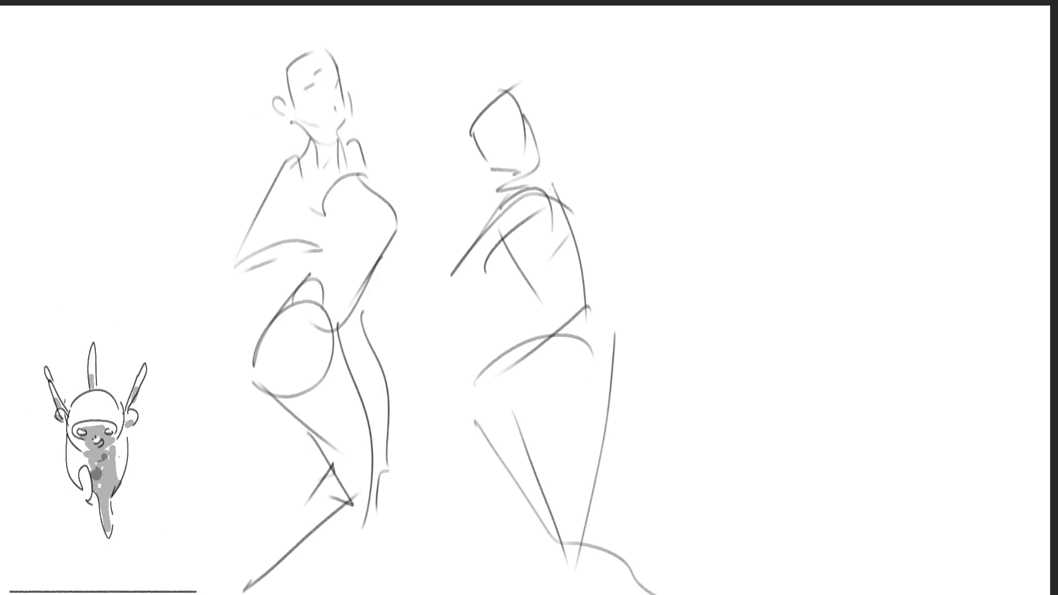
# Step: Add an arm reaching right with a hand, the second arm, and hair around the head
pyautogui.moveTo(552, 212)
pyautogui.mouseDown()
pyautogui.moveTo(451, 266)
pyautogui.moveTo(635, 183)
pyautogui.mouseUp()
pyautogui.moveTo(590, 260)
pyautogui.mouseDown()
pyautogui.moveTo(642, 301)
pyautogui.moveTo(694, 322)
pyautogui.mouseUp()
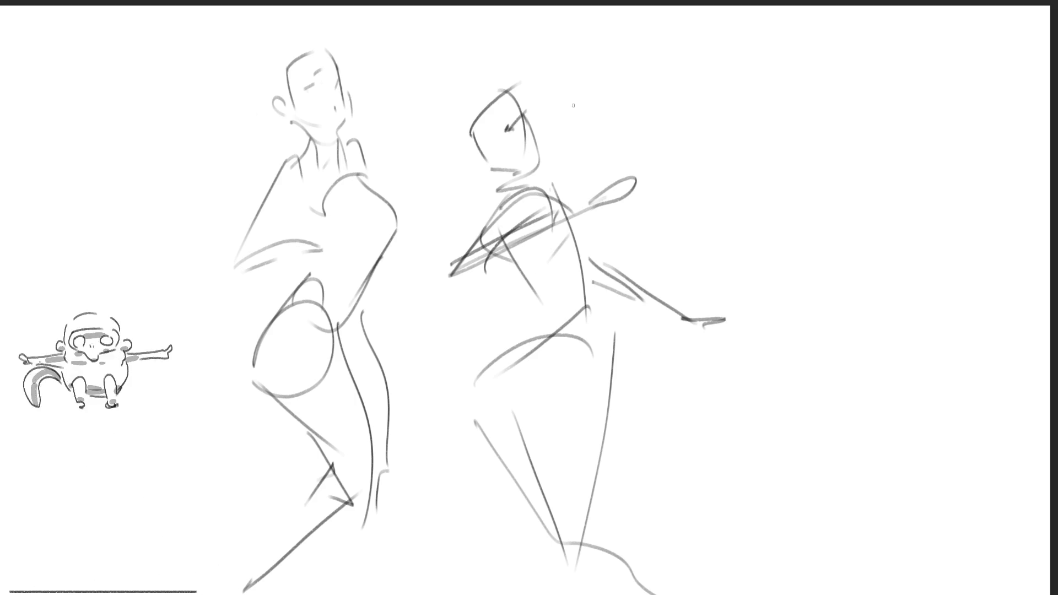
pyautogui.moveTo(534, 124); pyautogui.dragTo(576, 132)
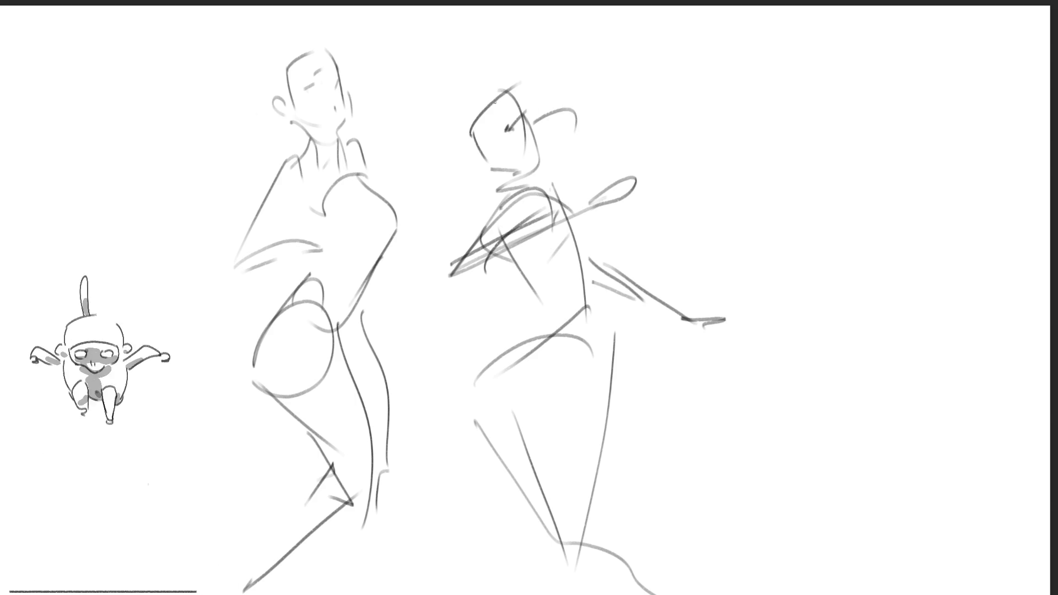
pyautogui.moveTo(457, 122); pyautogui.dragTo(501, 65)
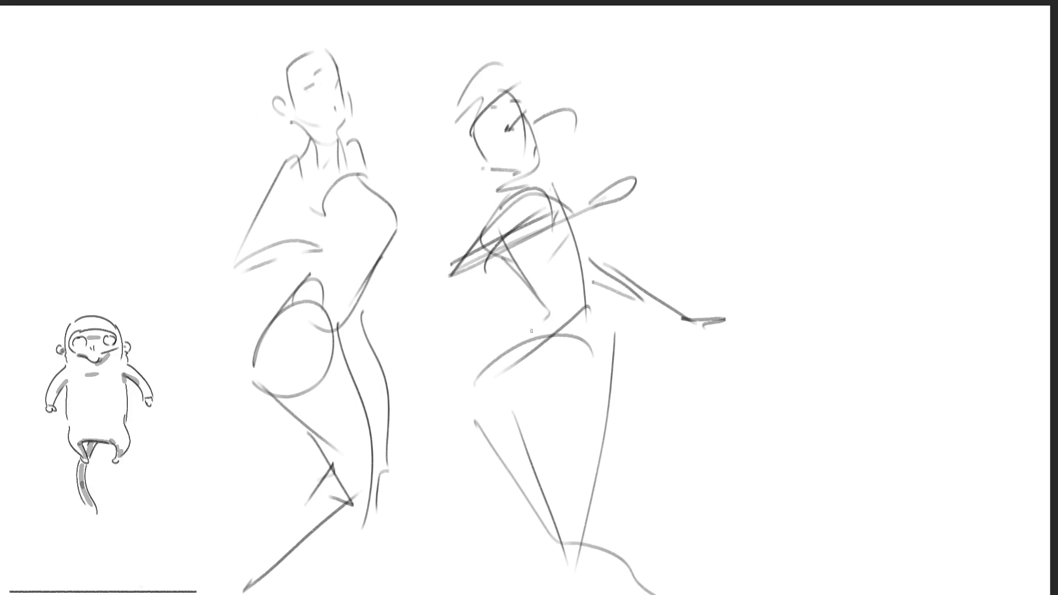
# Step: Define the second figure's waist and hips and add a lower leg and hip diagonal
pyautogui.moveTo(553, 303); pyautogui.dragTo(464, 390)
pyautogui.moveTo(557, 318); pyautogui.dragTo(518, 342)
pyautogui.moveTo(587, 303)
pyautogui.mouseDown()
pyautogui.moveTo(581, 215)
pyautogui.moveTo(596, 431)
pyautogui.mouseUp()
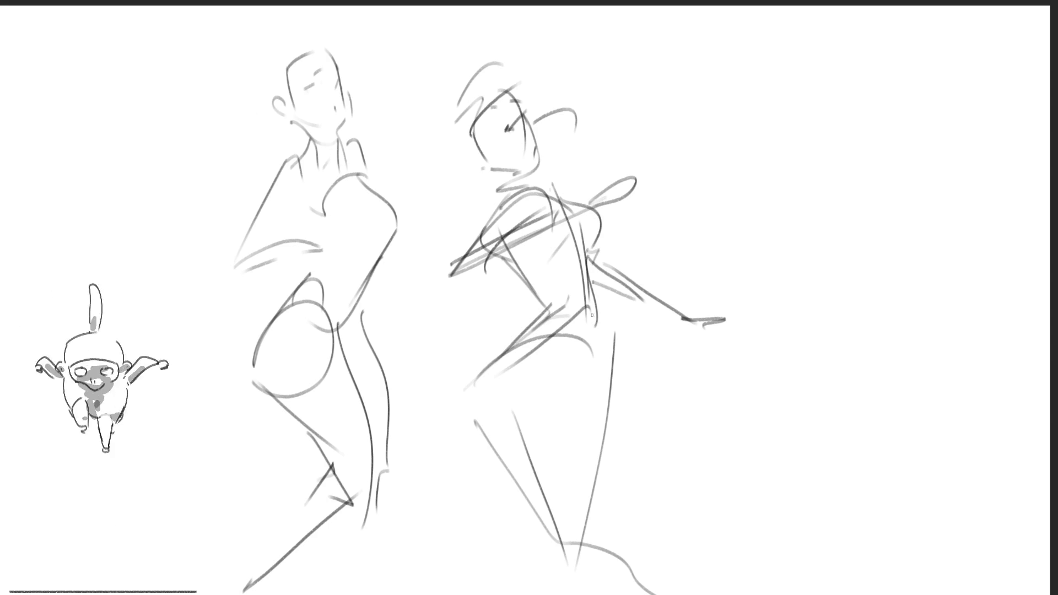
pyautogui.moveTo(611, 493); pyautogui.dragTo(617, 548)
pyautogui.moveTo(479, 417); pyautogui.dragTo(567, 452)
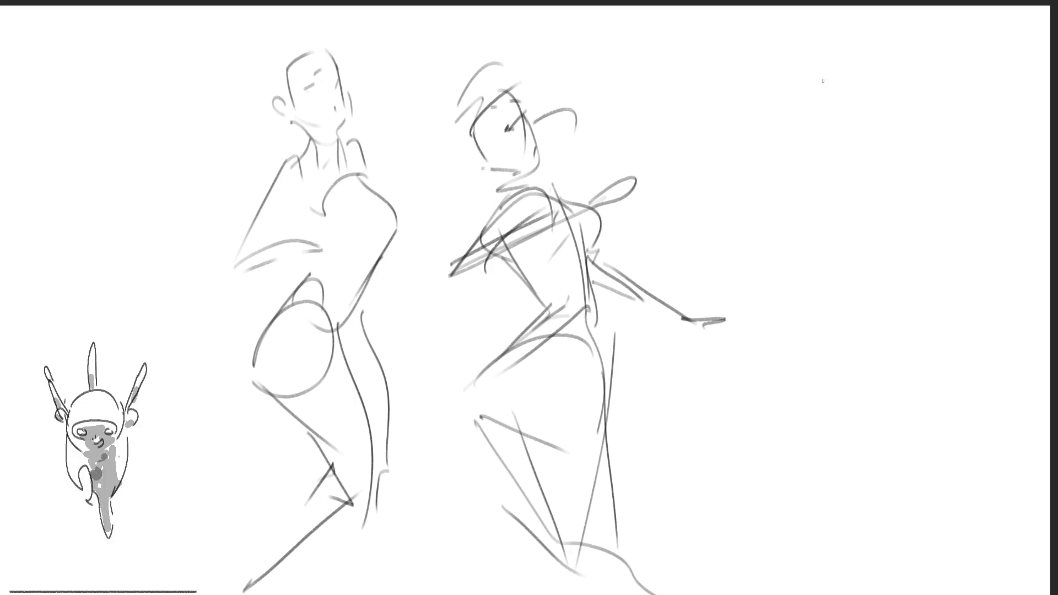
# Step: Sketch a third head at the upper right with hair, eyes and mouth
pyautogui.moveTo(802, 120)
pyautogui.mouseDown()
pyautogui.moveTo(805, 66)
pyautogui.moveTo(846, 97)
pyautogui.moveTo(853, 139)
pyautogui.mouseUp()
pyautogui.moveTo(866, 101); pyautogui.dragTo(859, 128)
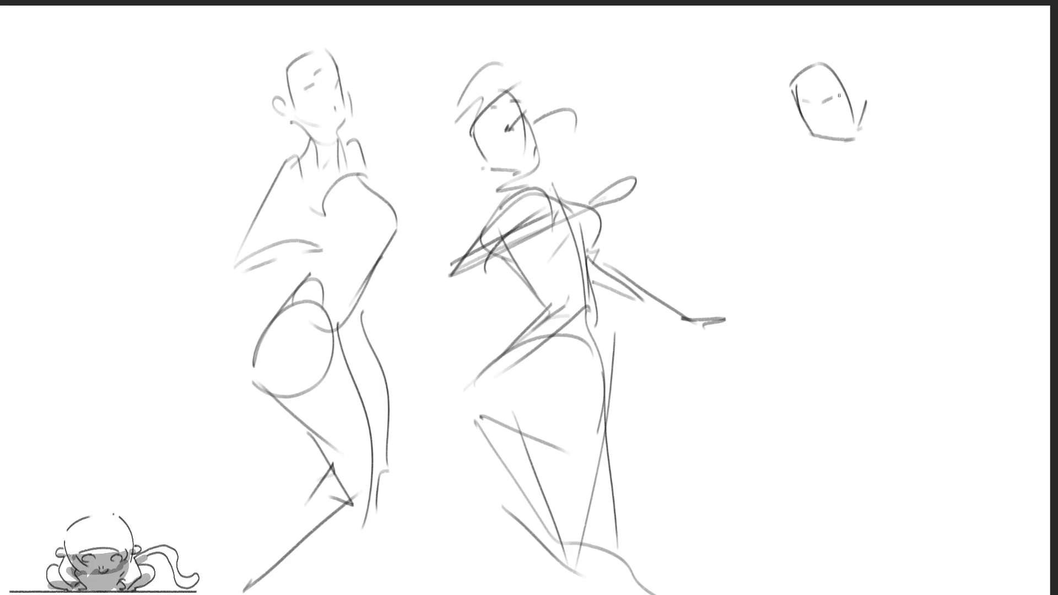
pyautogui.moveTo(798, 83)
pyautogui.mouseDown()
pyautogui.moveTo(864, 103)
pyautogui.moveTo(843, 98)
pyautogui.moveTo(874, 166)
pyautogui.moveTo(797, 190)
pyautogui.moveTo(855, 225)
pyautogui.mouseUp()
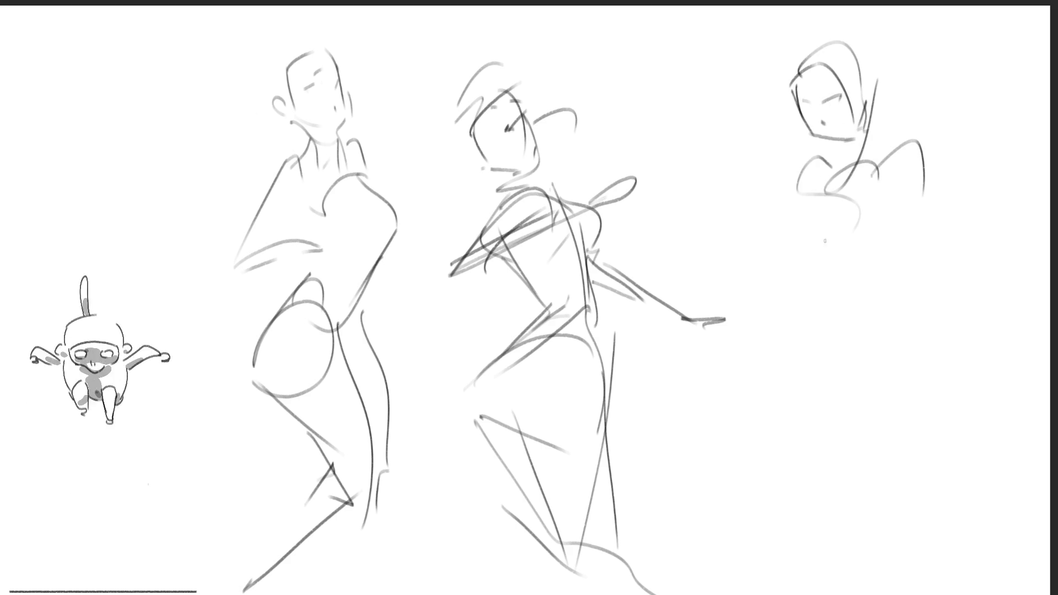
# Step: Sketch the third figure's shoulders, curving torso and hip block
pyautogui.moveTo(818, 178); pyautogui.dragTo(821, 236)
pyautogui.moveTo(852, 178); pyautogui.dragTo(859, 286)
pyautogui.moveTo(814, 246)
pyautogui.mouseDown()
pyautogui.moveTo(864, 294)
pyautogui.moveTo(832, 361)
pyautogui.mouseUp()
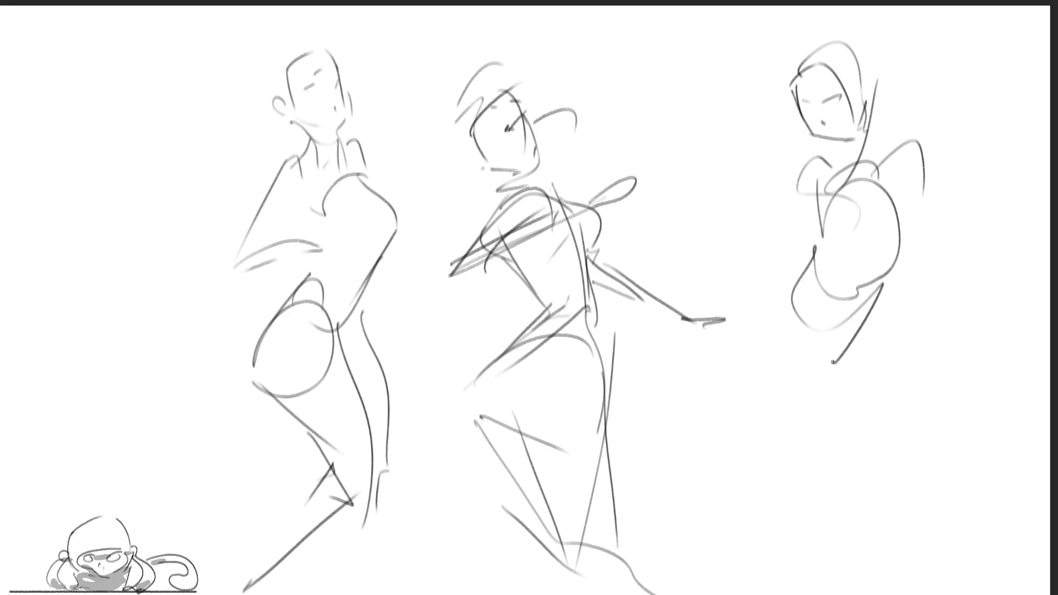
pyautogui.moveTo(814, 289)
pyautogui.mouseDown()
pyautogui.moveTo(768, 372)
pyautogui.moveTo(843, 364)
pyautogui.mouseUp()
pyautogui.moveTo(845, 360); pyautogui.dragTo(809, 406)
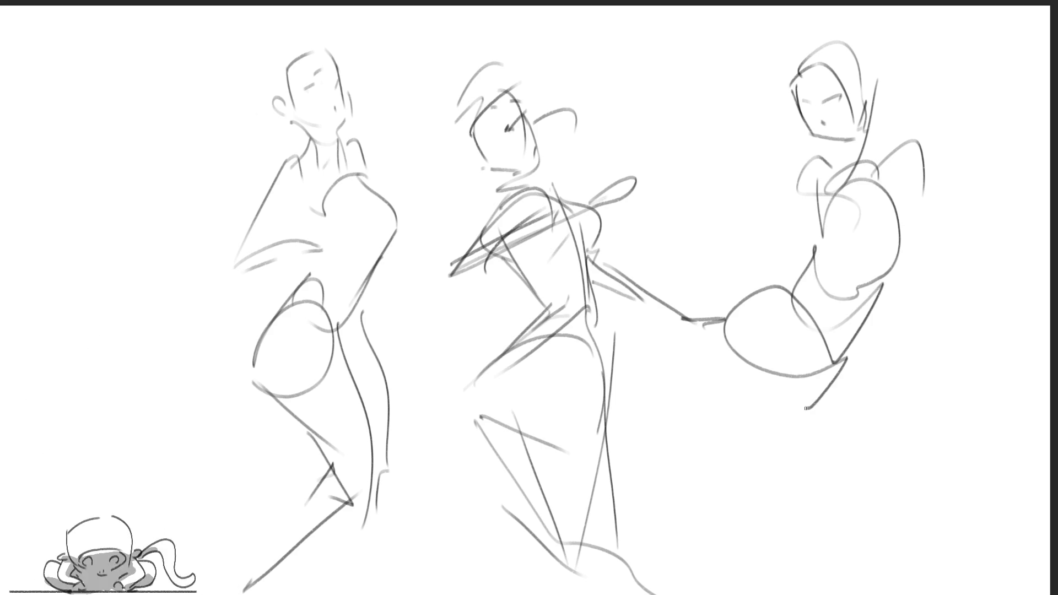
# Step: Add a round hip loop and long leg lines running down from the hips
pyautogui.moveTo(748, 388)
pyautogui.mouseDown()
pyautogui.moveTo(827, 352)
pyautogui.moveTo(797, 425)
pyautogui.moveTo(744, 404)
pyautogui.mouseUp()
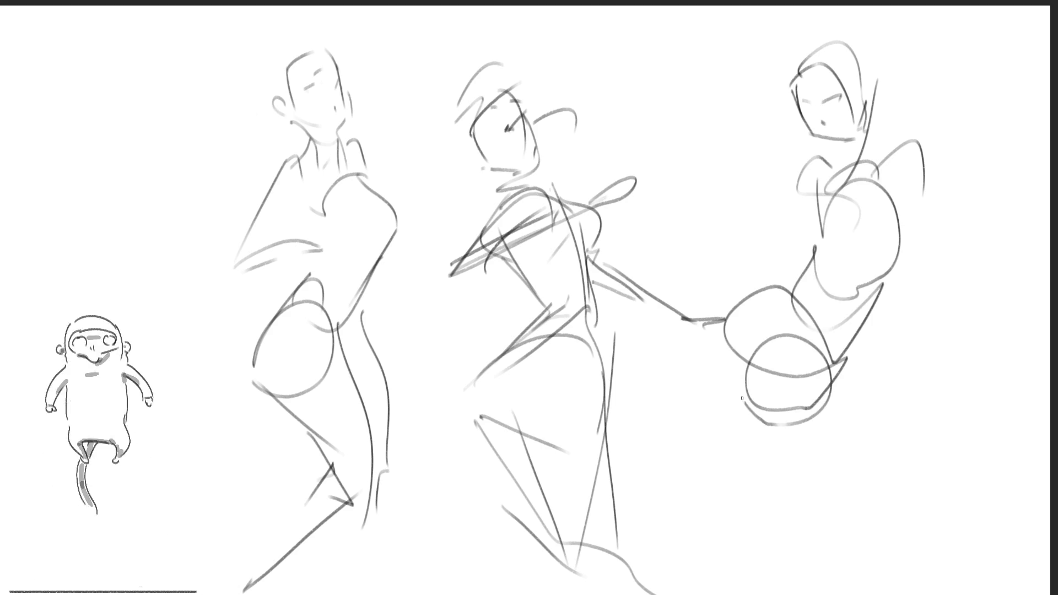
pyautogui.moveTo(738, 351); pyautogui.dragTo(728, 461)
pyautogui.moveTo(740, 316); pyautogui.dragTo(727, 494)
pyautogui.moveTo(724, 372); pyautogui.dragTo(677, 439)
pyautogui.moveTo(576, 529); pyautogui.dragTo(836, 349)
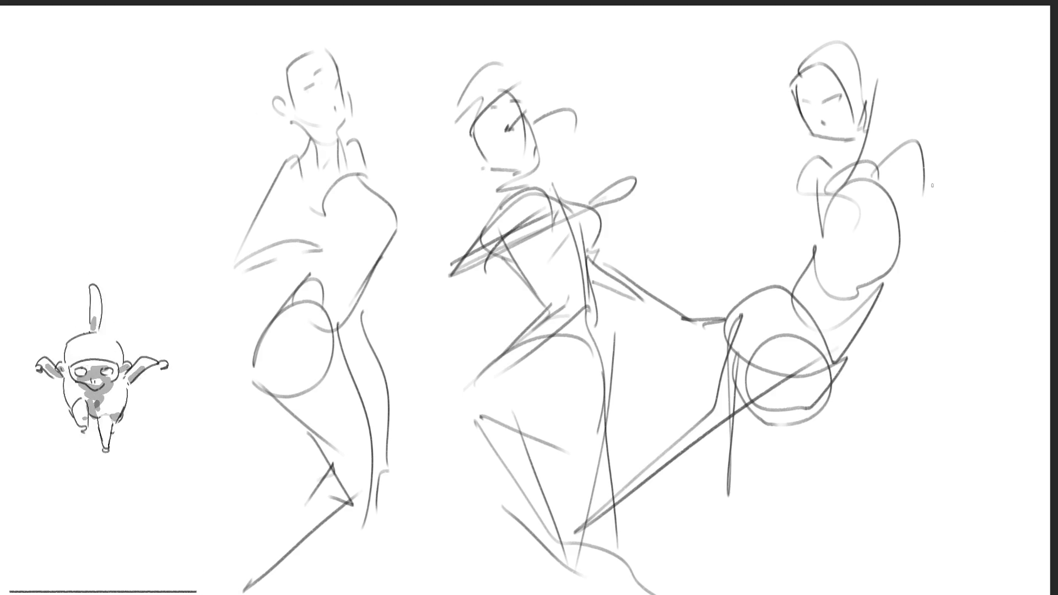
# Step: Draw the angular raised arm with a short hand stroke and a line at the hip
pyautogui.moveTo(909, 143)
pyautogui.mouseDown()
pyautogui.moveTo(1006, 230)
pyautogui.moveTo(927, 211)
pyautogui.mouseUp()
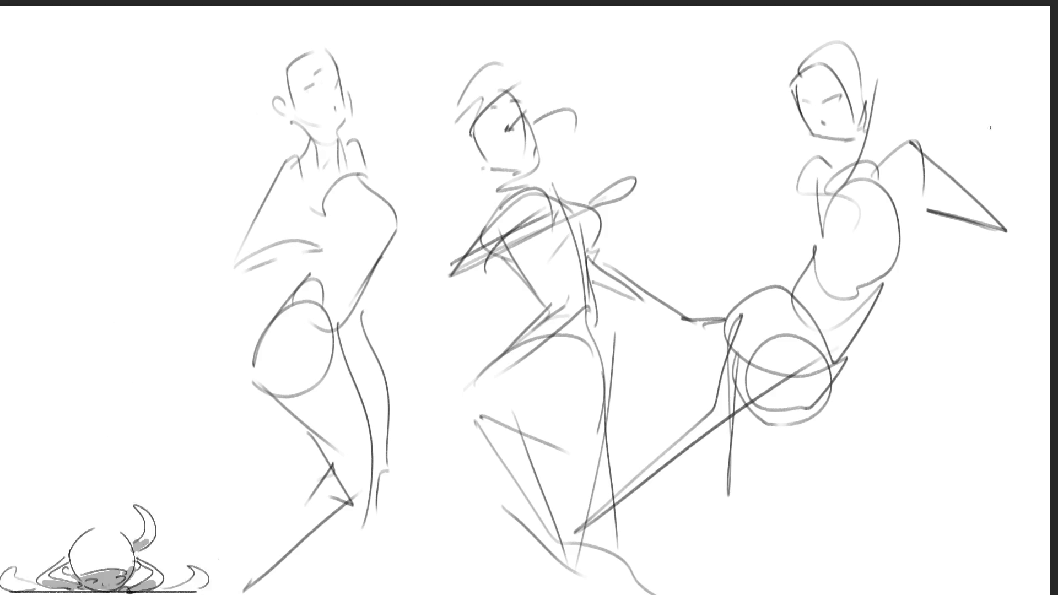
pyautogui.moveTo(1018, 92); pyautogui.dragTo(983, 129)
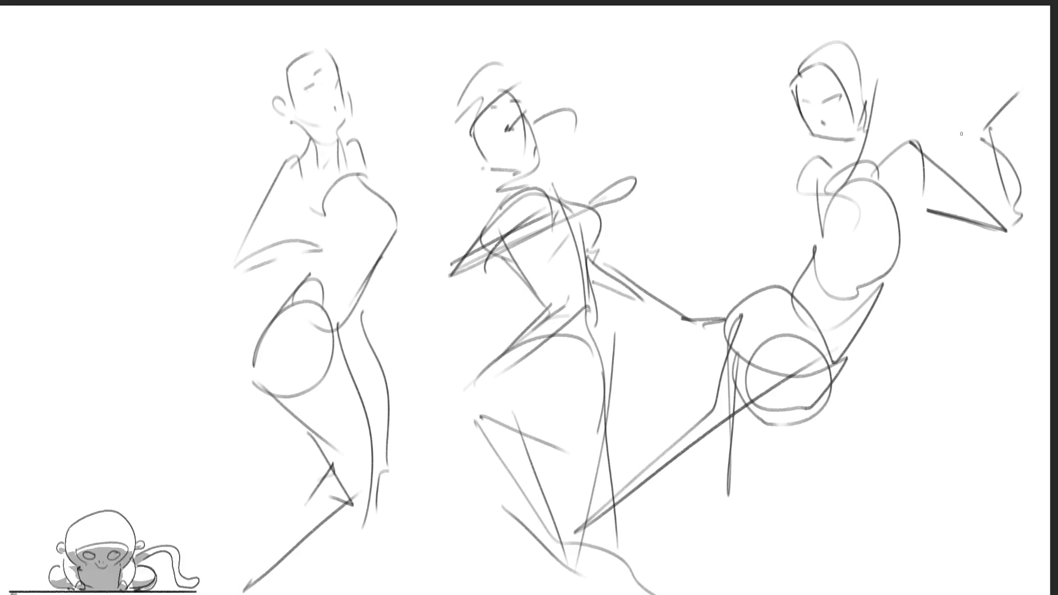
pyautogui.moveTo(792, 267)
pyautogui.mouseDown()
pyautogui.moveTo(727, 276)
pyautogui.moveTo(805, 260)
pyautogui.mouseUp()
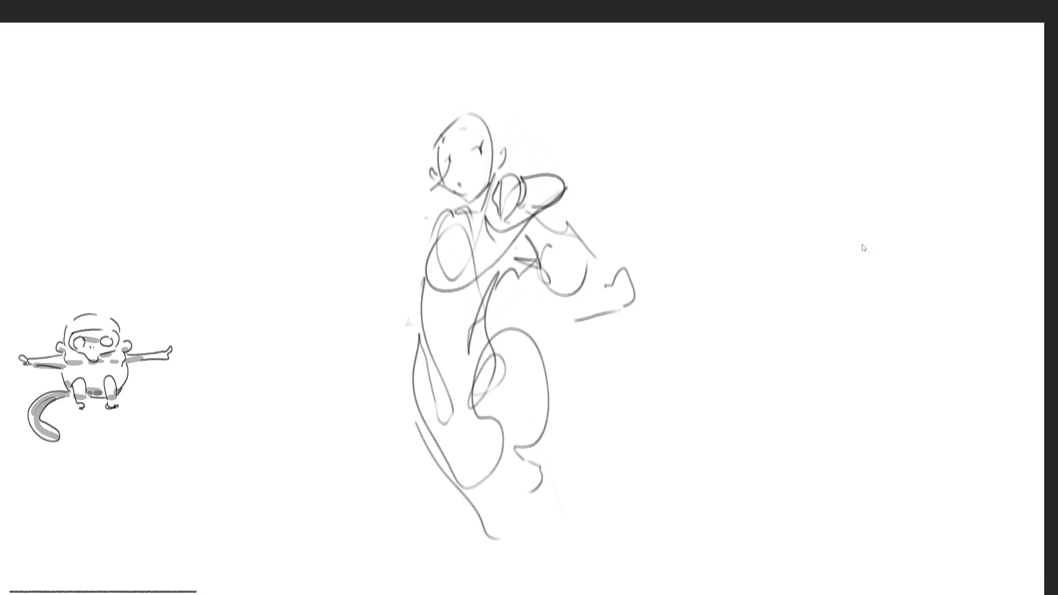
# Step: Delete the whole gesture sketch to leave the canvas blank
pyautogui.press('Delete')
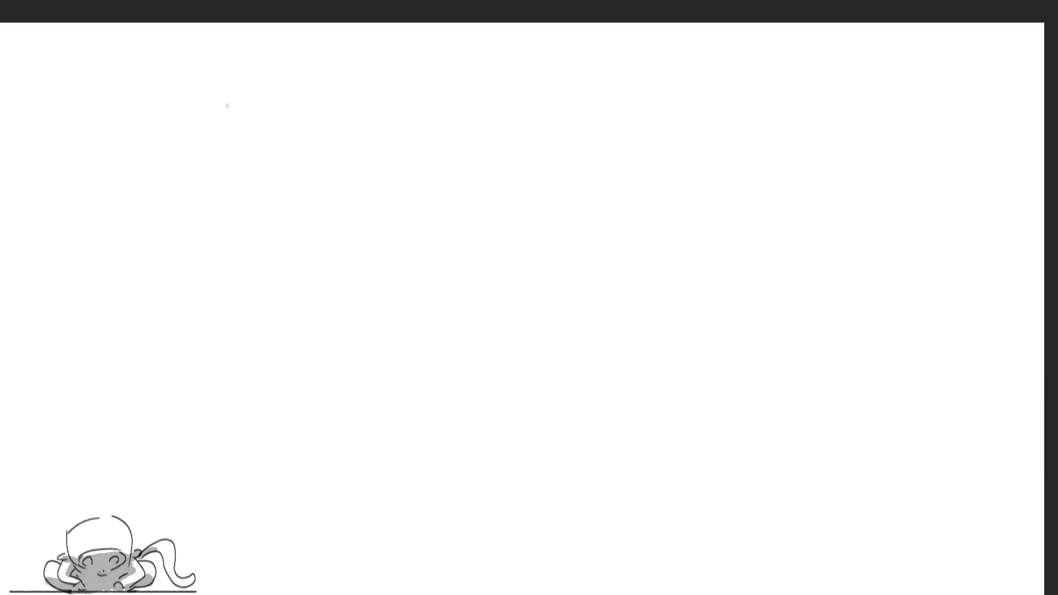
# Step: Outline a tall curved panel shape and a second curved panel behind it
pyautogui.moveTo(229, 97)
pyautogui.mouseDown()
pyautogui.moveTo(291, 46)
pyautogui.moveTo(333, 240)
pyautogui.mouseUp()
pyautogui.moveTo(283, 61); pyautogui.dragTo(248, 348)
pyautogui.moveTo(237, 161); pyautogui.dragTo(288, 335)
pyautogui.moveTo(342, 216); pyautogui.dragTo(269, 384)
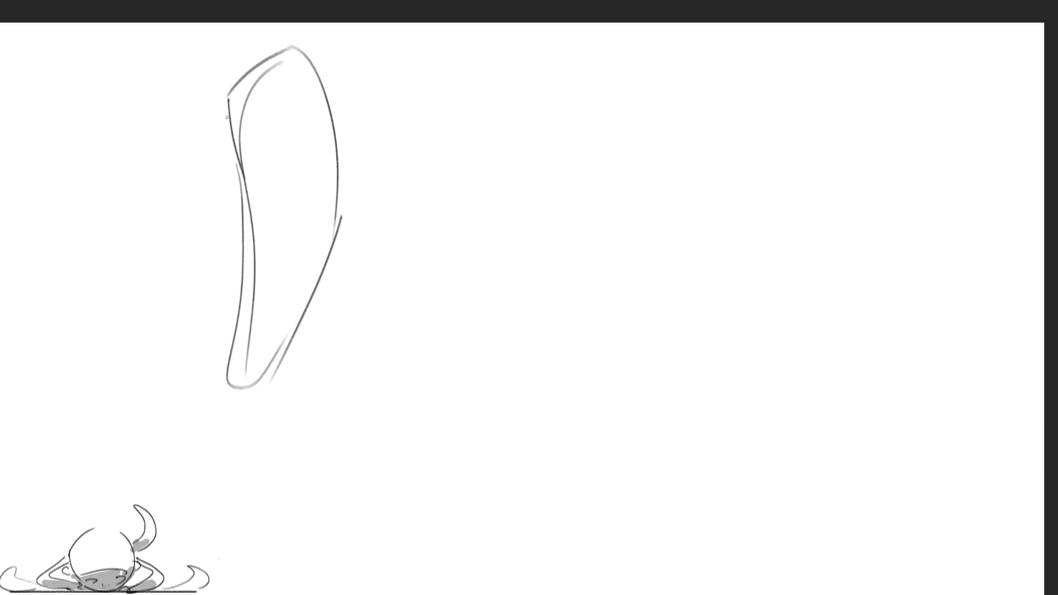
pyautogui.moveTo(228, 116); pyautogui.dragTo(217, 295)
pyautogui.moveTo(230, 118); pyautogui.dragTo(220, 303)
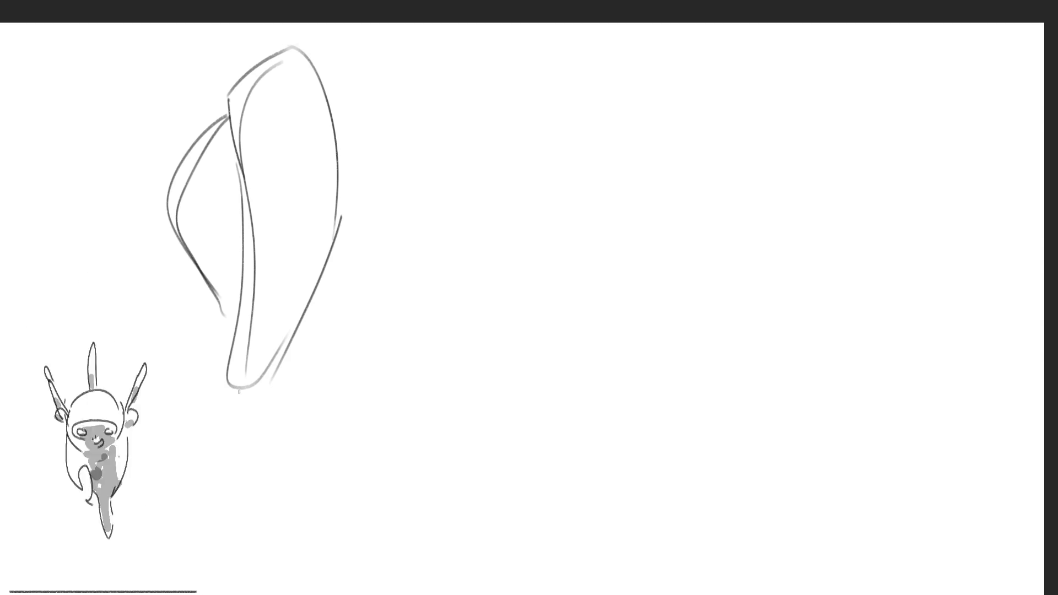
# Step: Draw the base line under the panels up to the panel tip and a small hole in each panel
pyautogui.moveTo(244, 393)
pyautogui.mouseDown()
pyautogui.moveTo(354, 348)
pyautogui.moveTo(519, 187)
pyautogui.moveTo(317, 378)
pyautogui.mouseUp()
pyautogui.moveTo(237, 409); pyautogui.dragTo(397, 363)
pyautogui.moveTo(532, 200)
pyautogui.mouseDown()
pyautogui.moveTo(500, 302)
pyautogui.moveTo(435, 356)
pyautogui.mouseUp()
pyautogui.moveTo(287, 90); pyautogui.dragTo(284, 98)
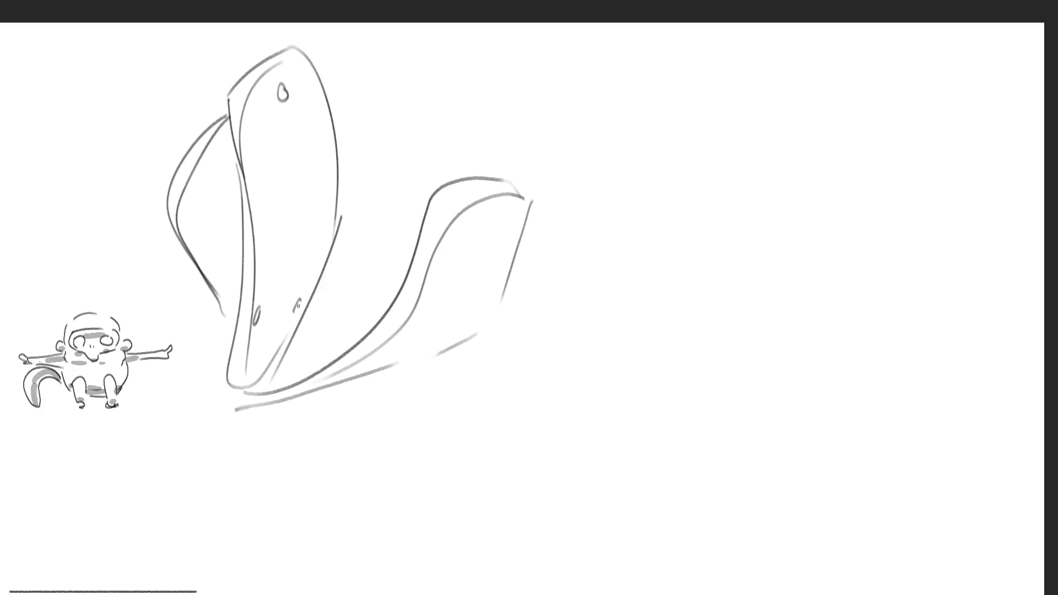
pyautogui.moveTo(490, 215); pyautogui.dragTo(487, 239)
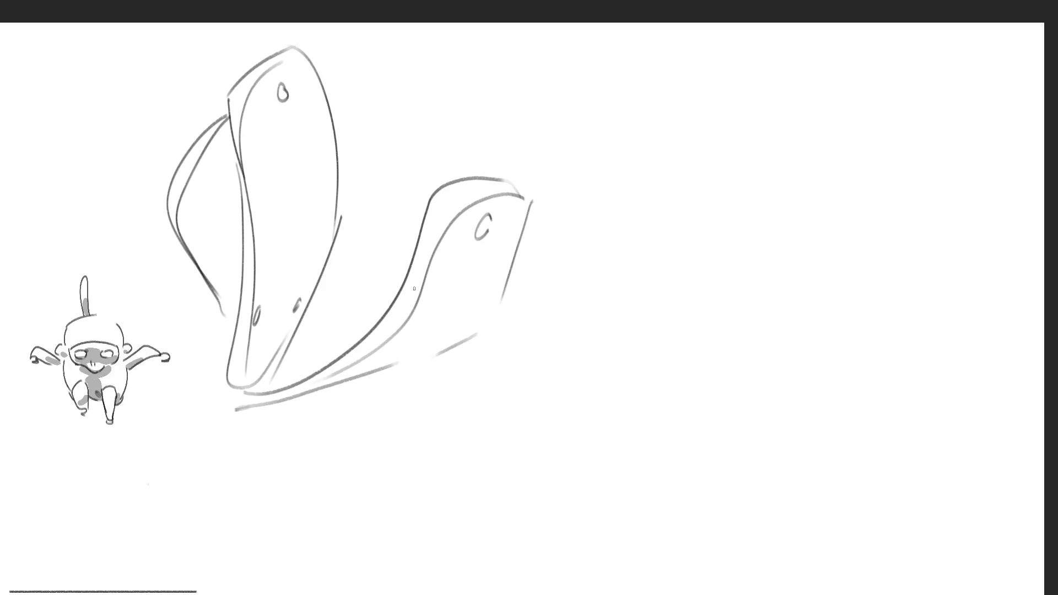
# Step: Sketch an inner panel between the shapes with a crossing line, small curl and diagonal strap
pyautogui.moveTo(414, 240)
pyautogui.mouseDown()
pyautogui.moveTo(340, 213)
pyautogui.moveTo(295, 372)
pyautogui.mouseUp()
pyautogui.moveTo(313, 214); pyautogui.dragTo(413, 235)
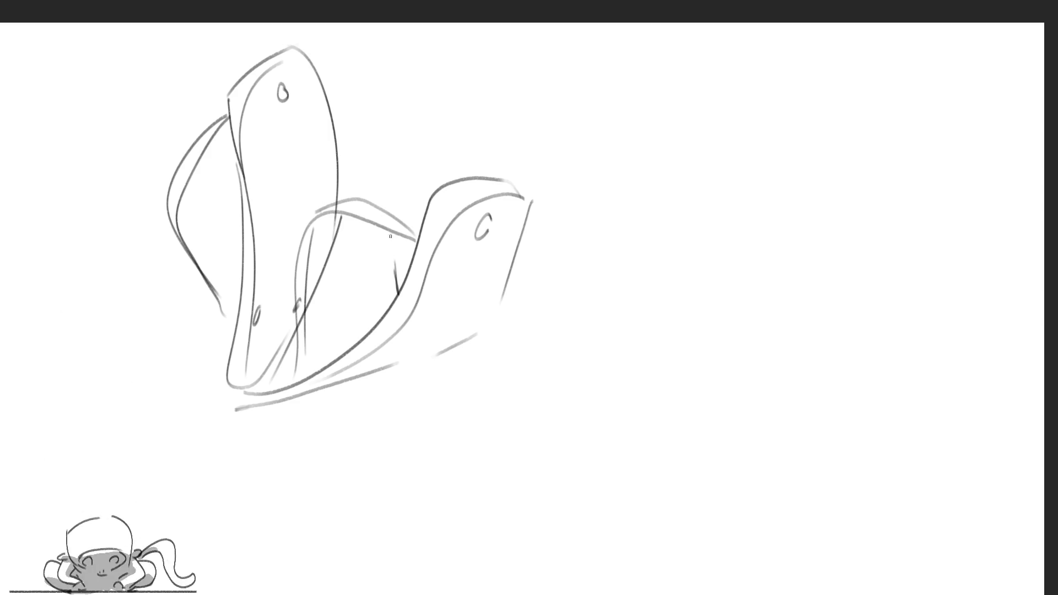
pyautogui.moveTo(422, 209); pyautogui.dragTo(364, 200)
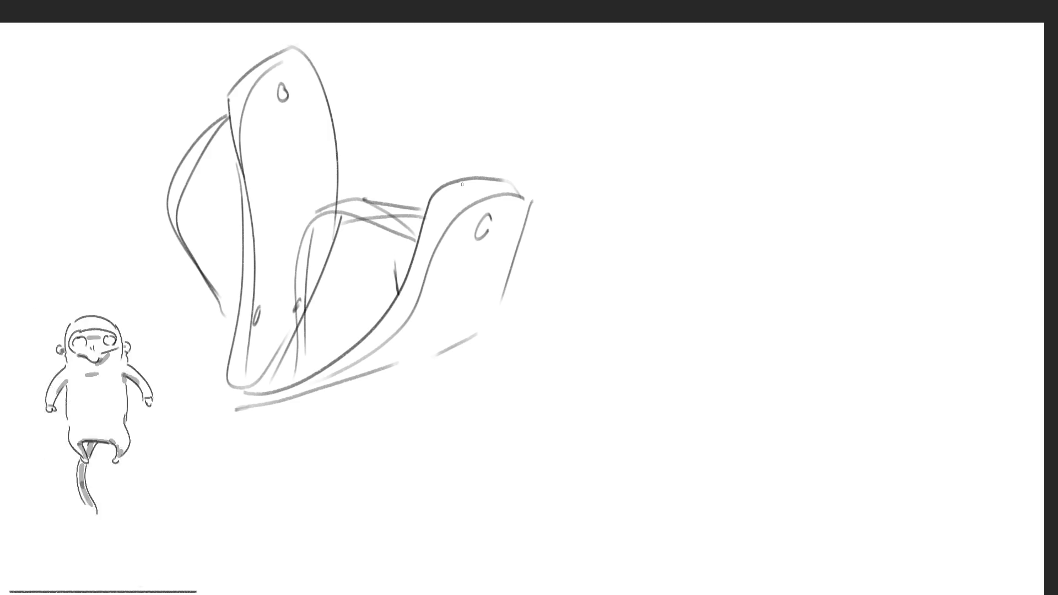
pyautogui.moveTo(436, 180); pyautogui.dragTo(415, 175)
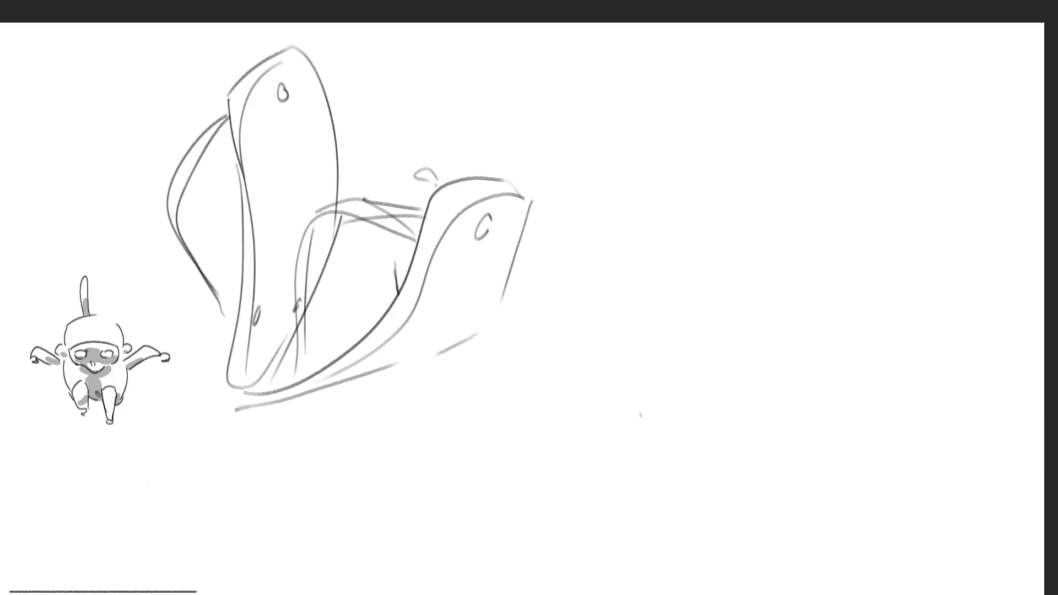
pyautogui.moveTo(406, 123); pyautogui.dragTo(530, 208)
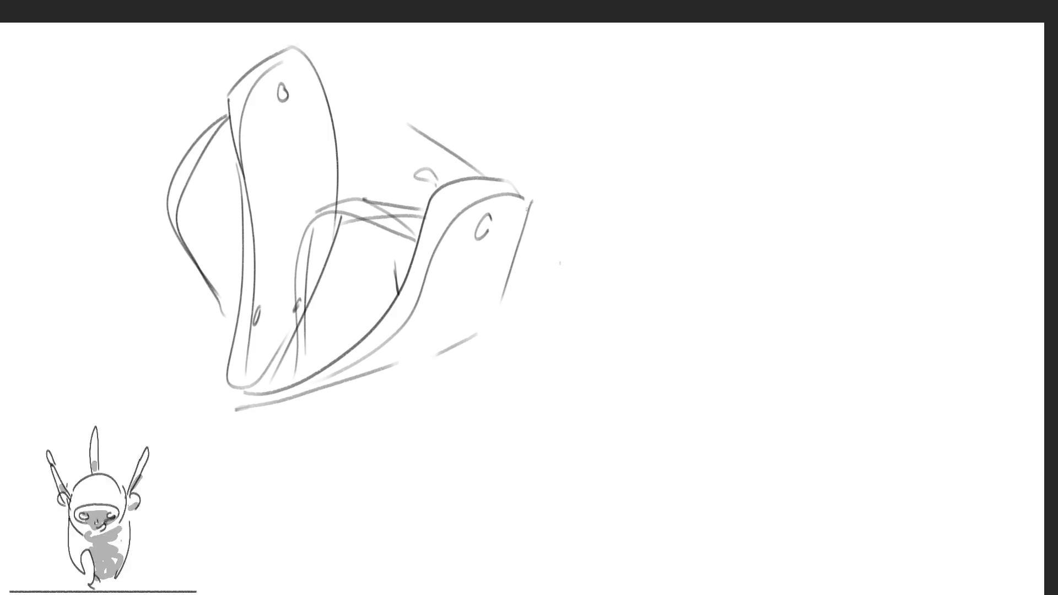
# Step: Add diagonal strap lines, lay down the long looping sole and sketch arching straps over it
pyautogui.moveTo(431, 175); pyautogui.dragTo(384, 140)
pyautogui.moveTo(418, 207); pyautogui.dragTo(306, 178)
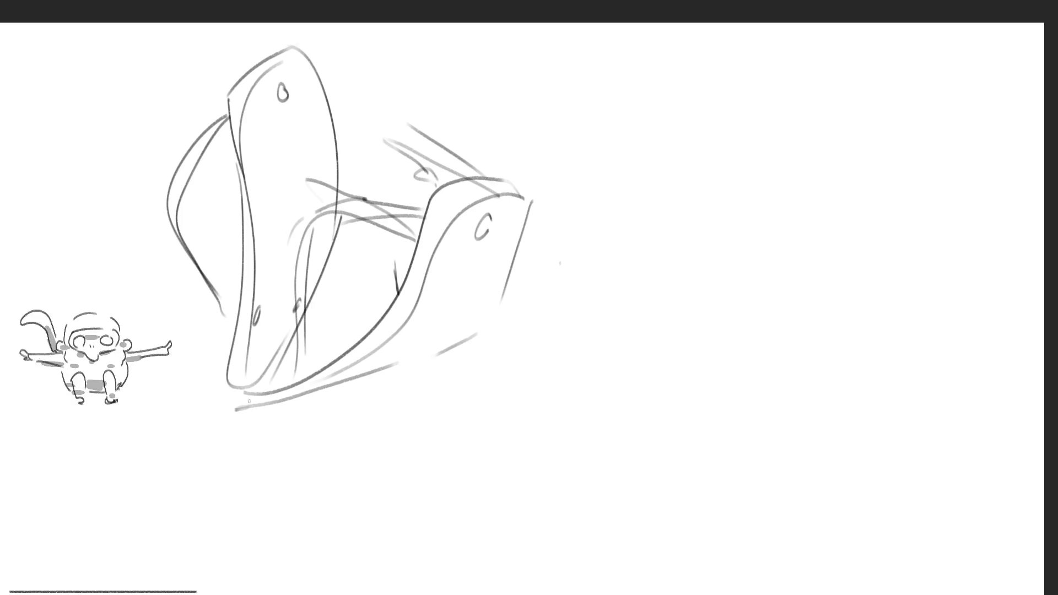
pyautogui.moveTo(254, 408)
pyautogui.mouseDown()
pyautogui.moveTo(428, 408)
pyautogui.moveTo(509, 384)
pyautogui.mouseUp()
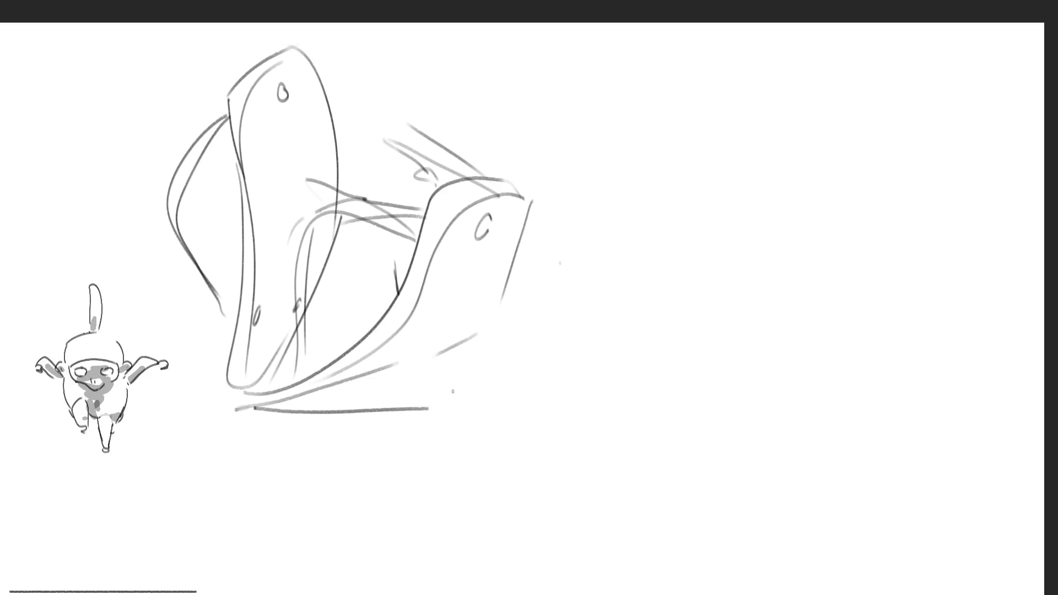
pyautogui.moveTo(311, 390)
pyautogui.mouseDown()
pyautogui.moveTo(578, 377)
pyautogui.moveTo(492, 405)
pyautogui.moveTo(372, 407)
pyautogui.mouseUp()
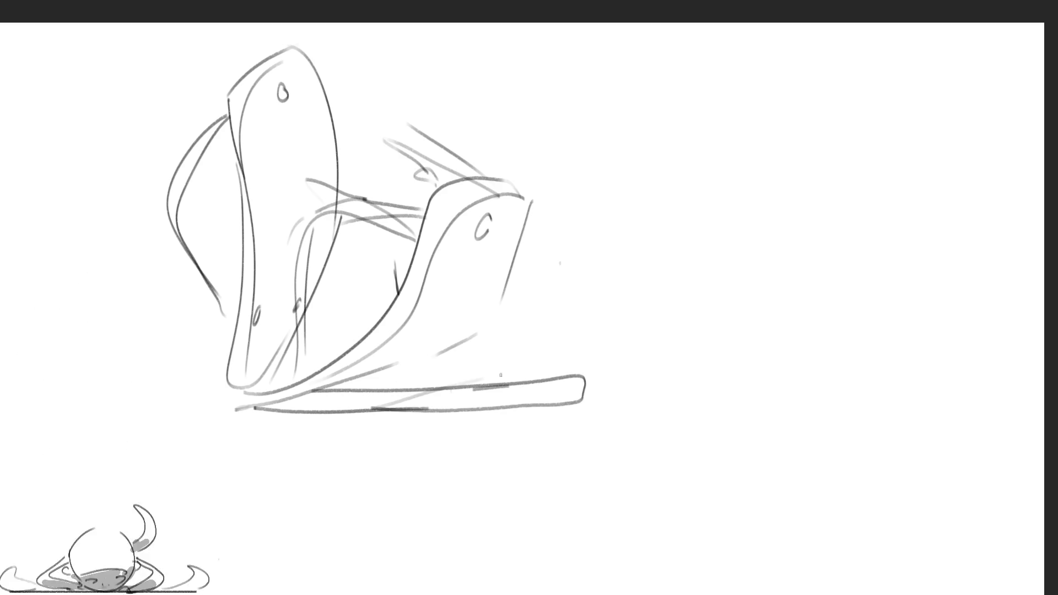
pyautogui.moveTo(504, 341); pyautogui.dragTo(329, 383)
pyautogui.moveTo(383, 360)
pyautogui.mouseDown()
pyautogui.moveTo(525, 382)
pyautogui.moveTo(413, 382)
pyautogui.moveTo(539, 384)
pyautogui.mouseUp()
pyautogui.moveTo(443, 365); pyautogui.dragTo(518, 363)
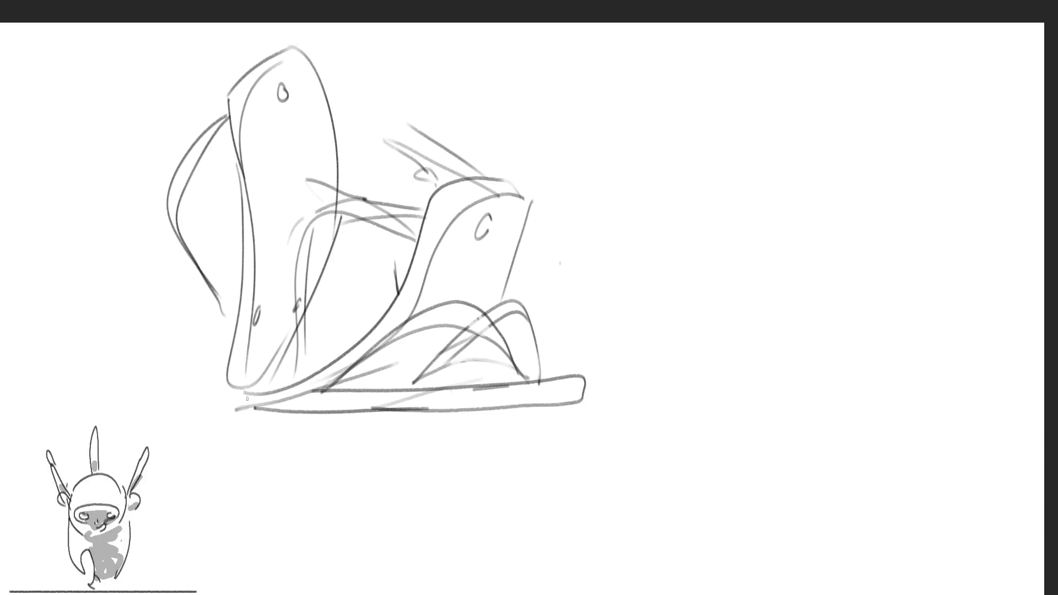
# Step: Darken and thicken the sole's outline with repeated horizontal lines and a small right arch
pyautogui.moveTo(247, 399)
pyautogui.mouseDown()
pyautogui.moveTo(583, 385)
pyautogui.moveTo(242, 406)
pyautogui.moveTo(558, 405)
pyautogui.mouseUp()
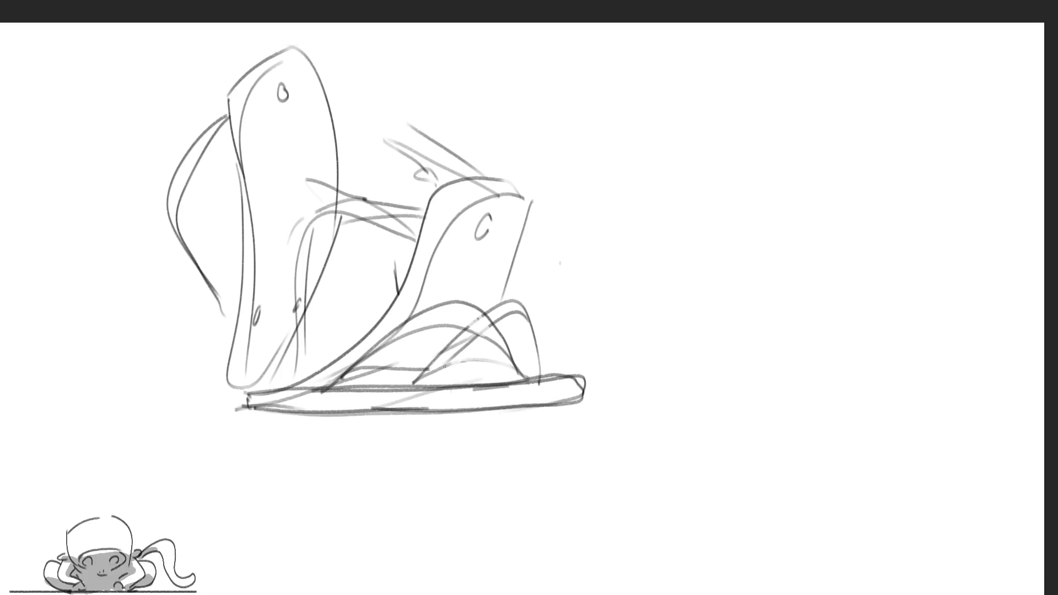
pyautogui.moveTo(525, 364); pyautogui.dragTo(334, 385)
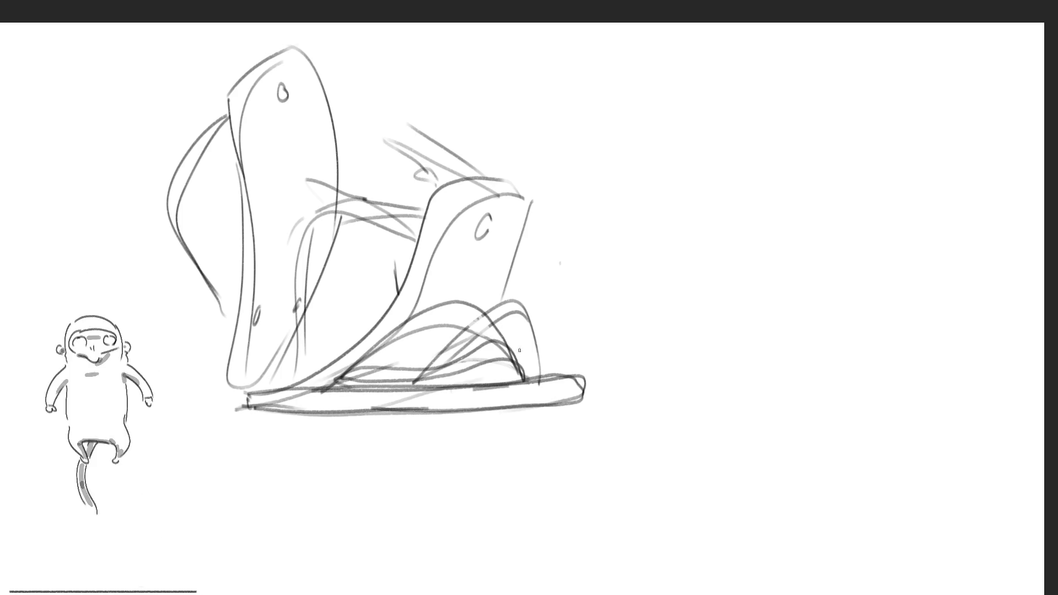
pyautogui.moveTo(505, 347); pyautogui.dragTo(539, 378)
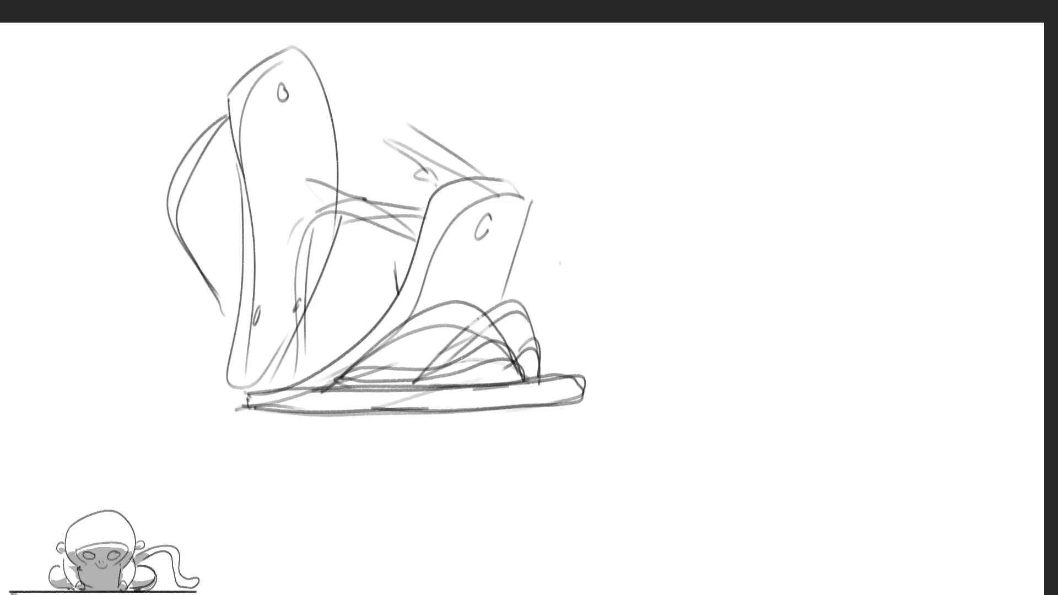
pyautogui.moveTo(250, 393)
pyautogui.mouseDown()
pyautogui.moveTo(579, 365)
pyautogui.moveTo(443, 403)
pyautogui.moveTo(222, 406)
pyautogui.mouseUp()
pyautogui.moveTo(572, 378); pyautogui.dragTo(242, 414)
# Step: Darken the arching straps with broad arcs and extend the sole with more long lines
pyautogui.moveTo(506, 370)
pyautogui.mouseDown()
pyautogui.moveTo(401, 297)
pyautogui.moveTo(332, 372)
pyautogui.mouseUp()
pyautogui.moveTo(429, 305)
pyautogui.mouseDown()
pyautogui.moveTo(494, 285)
pyautogui.moveTo(529, 372)
pyautogui.mouseUp()
pyautogui.moveTo(496, 331); pyautogui.dragTo(423, 351)
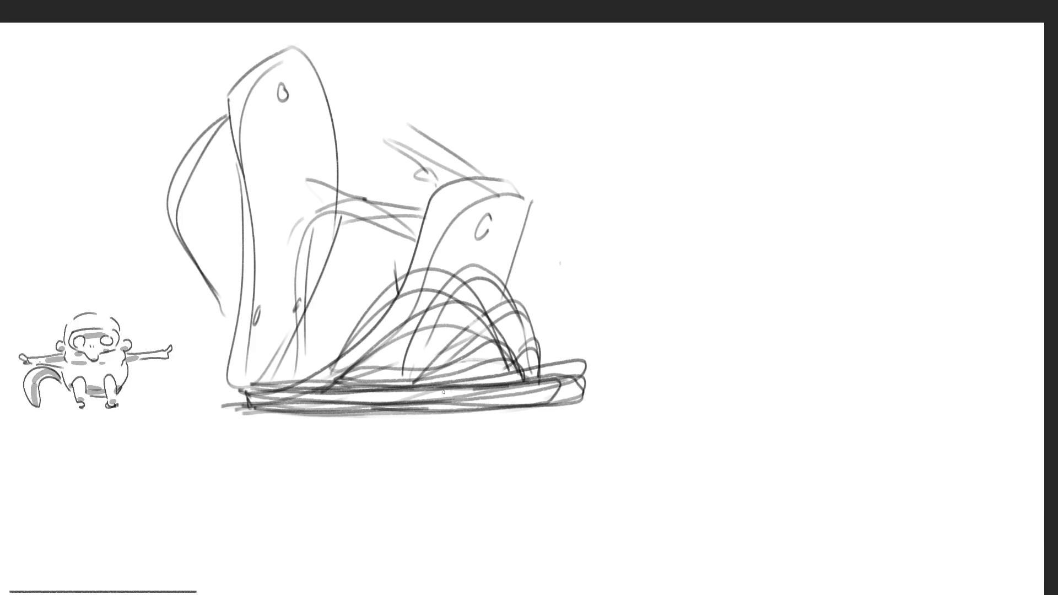
pyautogui.moveTo(248, 388); pyautogui.dragTo(593, 376)
pyautogui.moveTo(323, 380)
pyautogui.mouseDown()
pyautogui.moveTo(521, 372)
pyautogui.moveTo(355, 361)
pyautogui.moveTo(327, 380)
pyautogui.mouseUp()
pyautogui.moveTo(418, 379); pyautogui.dragTo(524, 380)
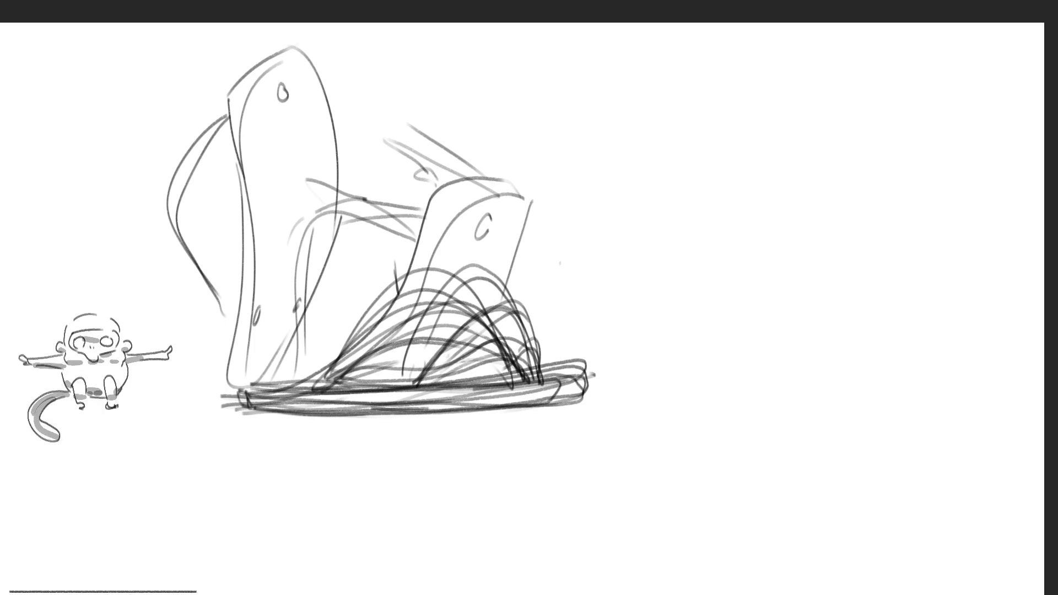
pyautogui.press('Delete')
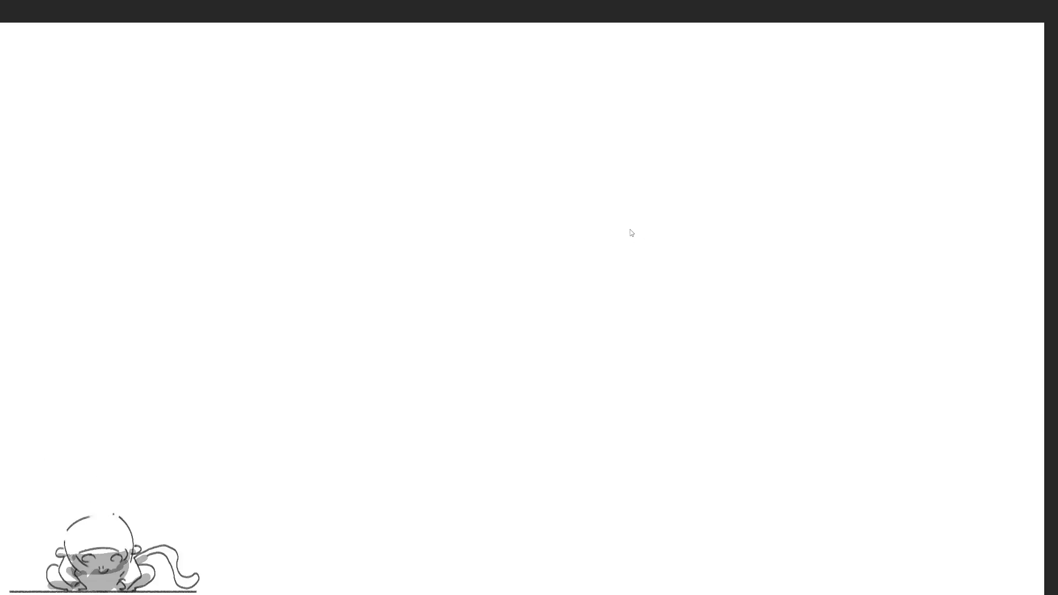
pyautogui.hotkey('ctrl', 'z')
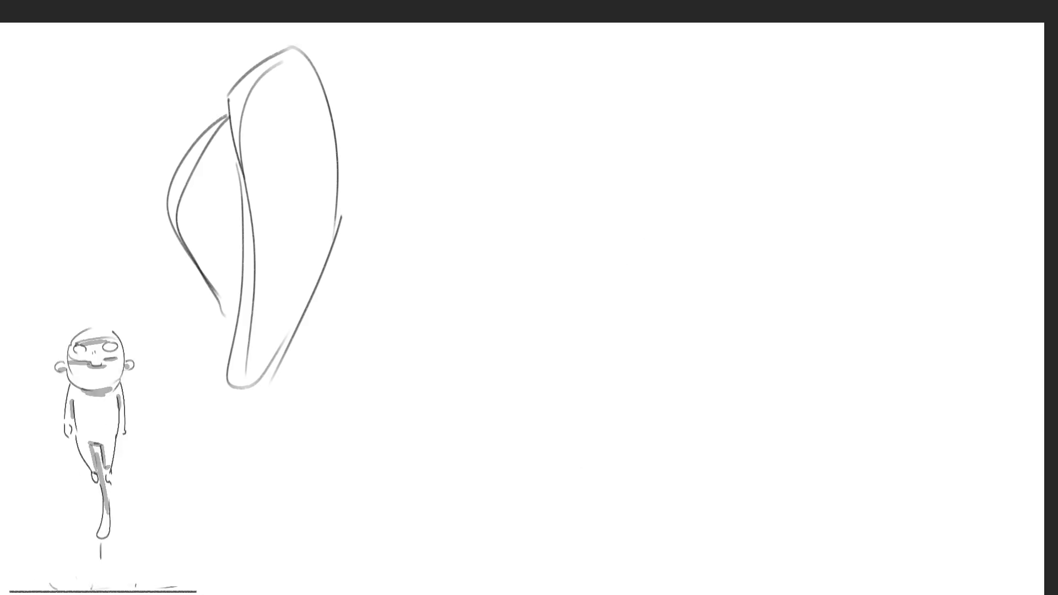
# Step: Sketch a head oval and leg curve for the left figure and lighten the gesture lines
pyautogui.moveTo(285, 92); pyautogui.dragTo(284, 93)
pyautogui.moveTo(261, 300); pyautogui.dragTo(260, 316)
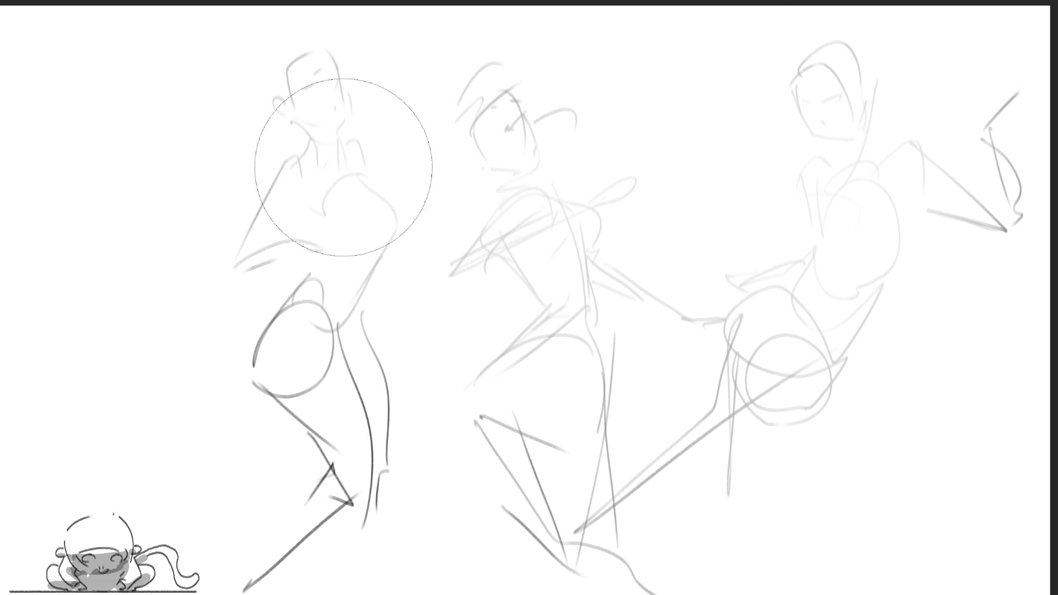
pyautogui.moveTo(436, 331)
pyautogui.mouseDown()
pyautogui.moveTo(543, 461)
pyautogui.moveTo(310, 301)
pyautogui.mouseUp()
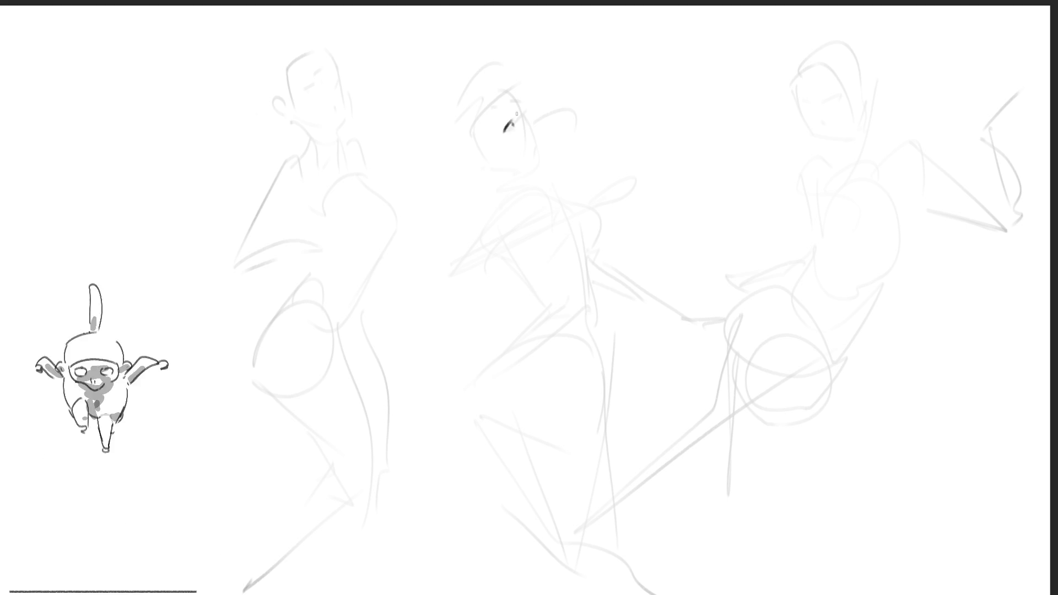
# Step: Ink the middle figure's eye, nose and jaw and the right figure's head, jaw and hair
pyautogui.moveTo(524, 116); pyautogui.dragTo(537, 124)
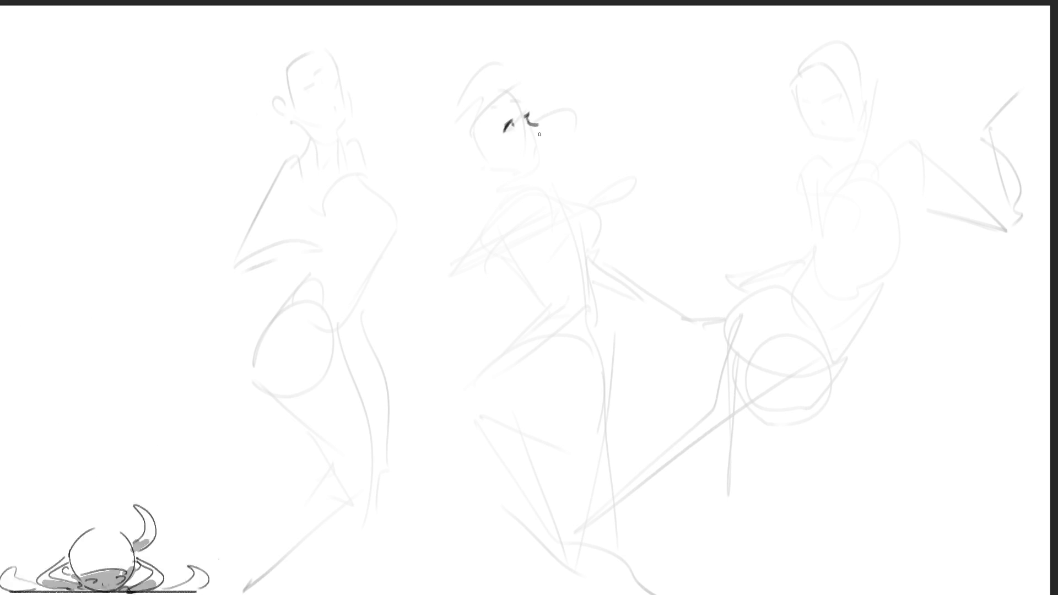
pyautogui.moveTo(538, 120); pyautogui.dragTo(547, 176)
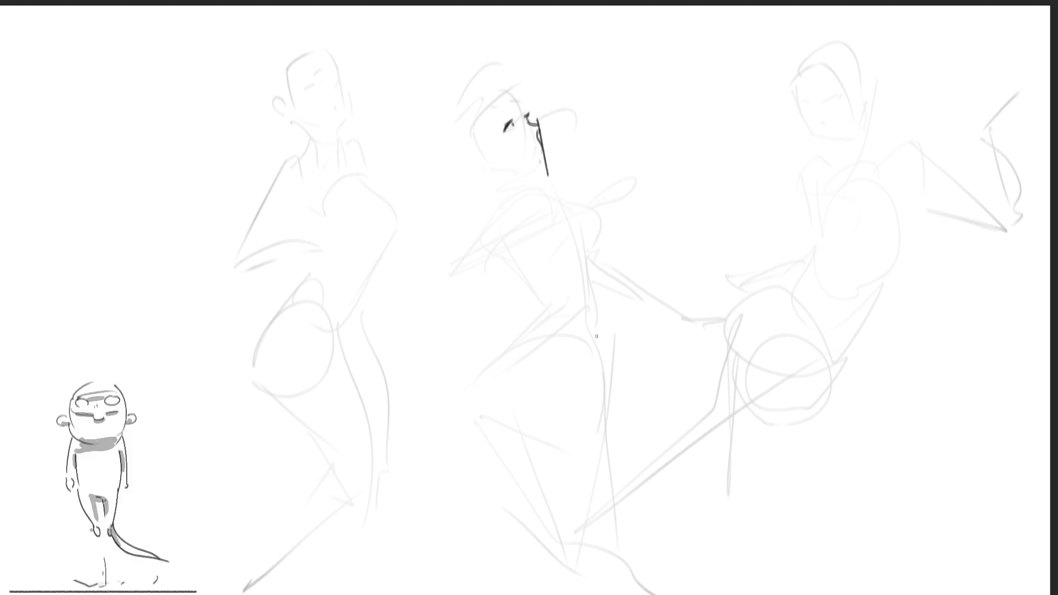
pyautogui.moveTo(790, 104)
pyautogui.mouseDown()
pyautogui.moveTo(810, 132)
pyautogui.moveTo(840, 140)
pyautogui.mouseUp()
pyautogui.moveTo(810, 64); pyautogui.dragTo(782, 104)
pyautogui.moveTo(863, 53); pyautogui.dragTo(863, 102)
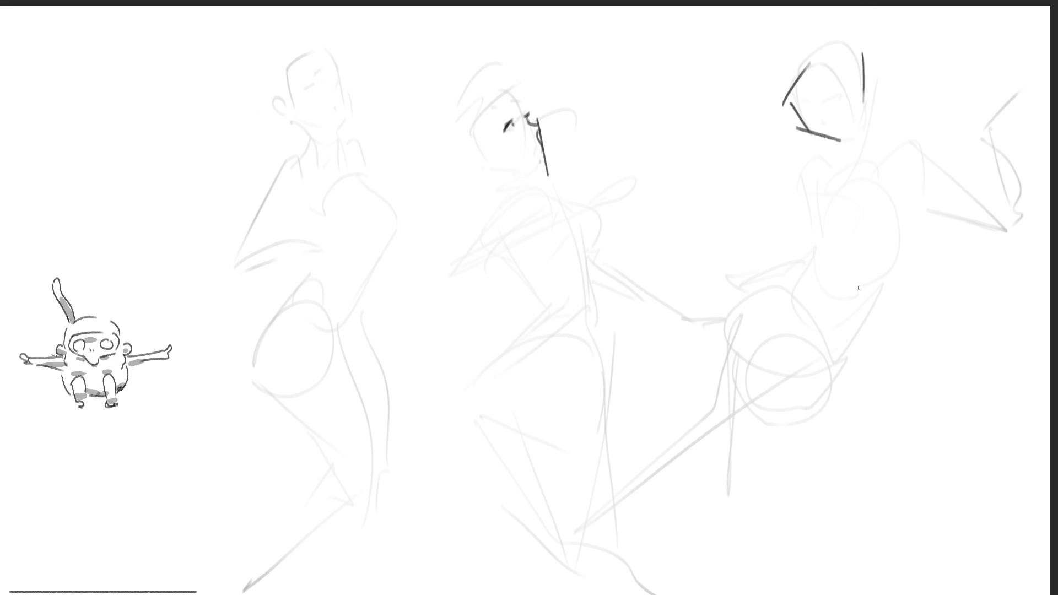
# Step: Add hair strands, eyes, chin and mouth lines and a ponytail across the three heads
pyautogui.moveTo(285, 21)
pyautogui.mouseDown()
pyautogui.moveTo(288, 58)
pyautogui.moveTo(356, 68)
pyautogui.mouseUp()
pyautogui.moveTo(507, 94); pyautogui.dragTo(548, 124)
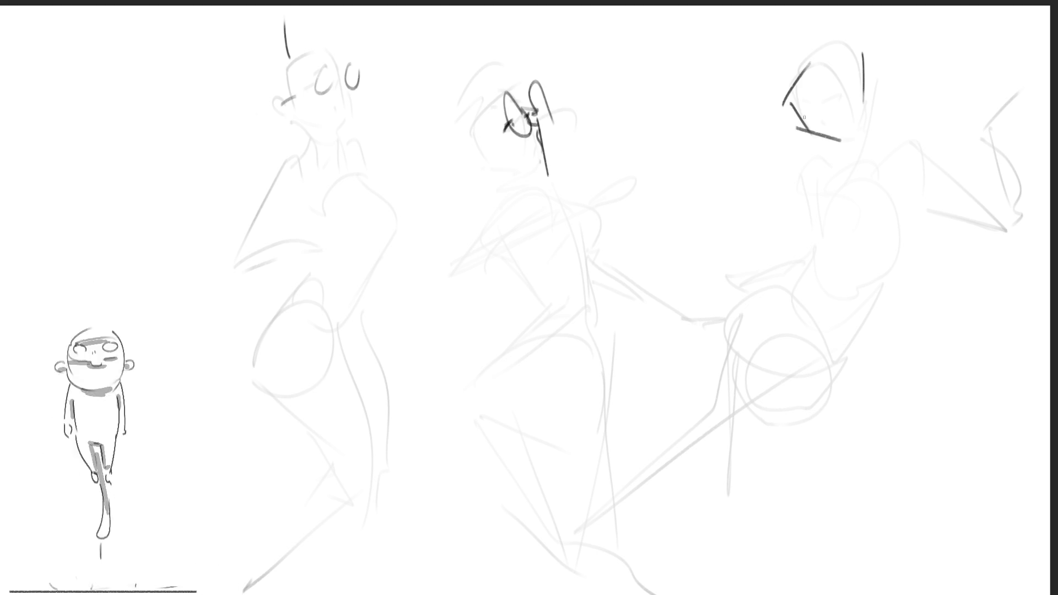
pyautogui.moveTo(797, 98); pyautogui.dragTo(820, 114)
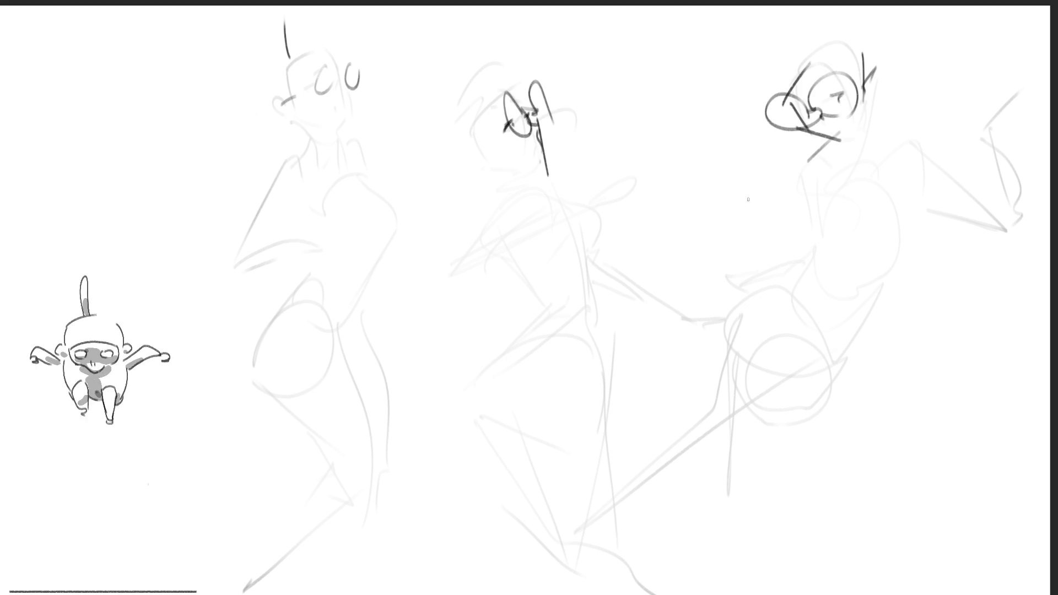
pyautogui.moveTo(541, 152); pyautogui.dragTo(577, 144)
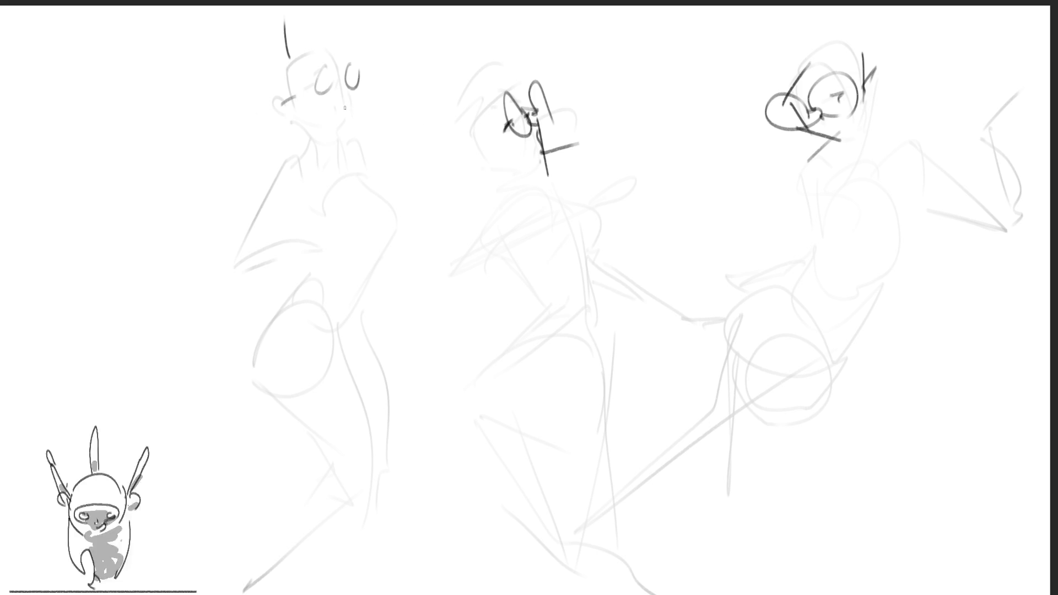
pyautogui.moveTo(344, 116); pyautogui.dragTo(374, 116)
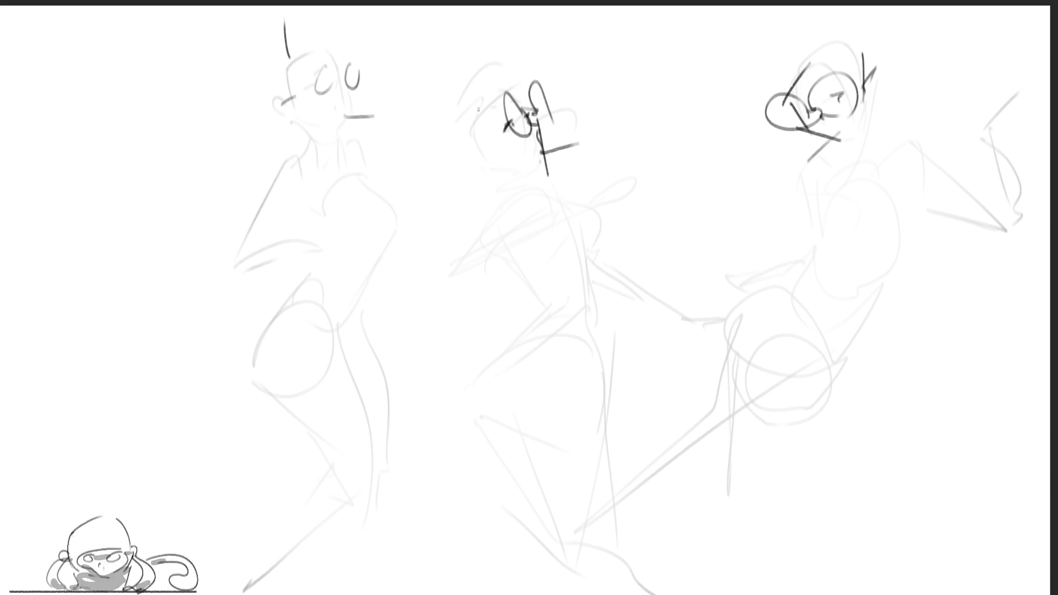
pyautogui.moveTo(438, 88); pyautogui.dragTo(460, 103)
pyautogui.moveTo(479, 45); pyautogui.dragTo(496, 92)
pyautogui.moveTo(786, 57); pyautogui.dragTo(717, 14)
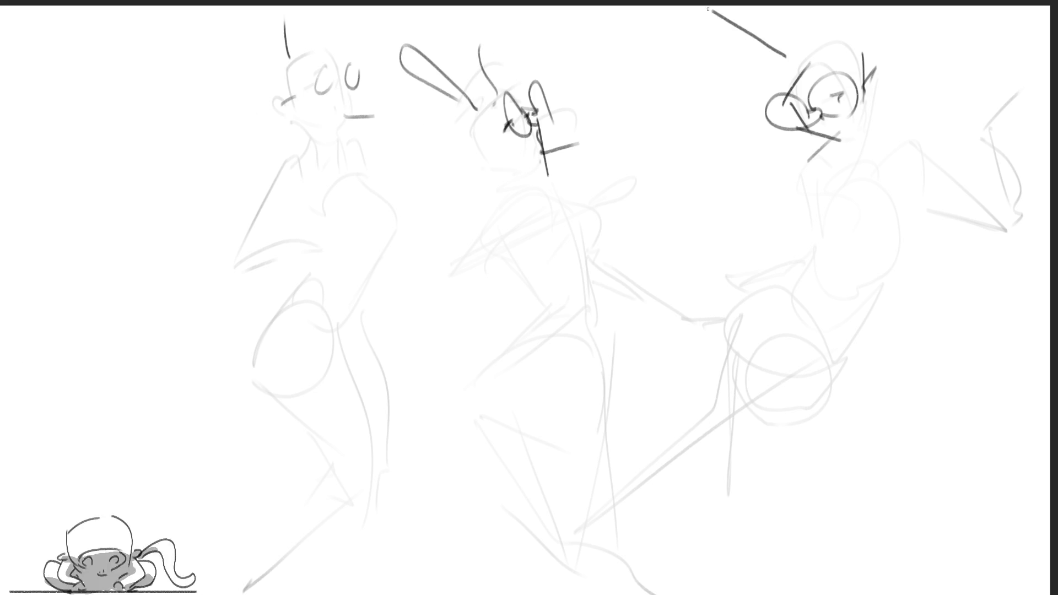
pyautogui.moveTo(820, 29); pyautogui.dragTo(816, 10)
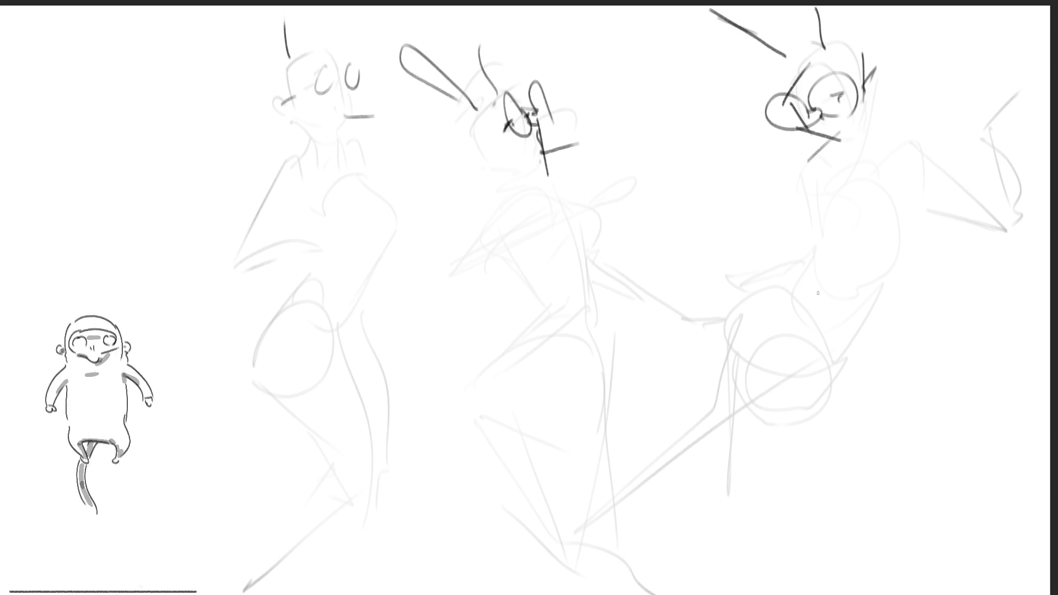
# Step: Outline the chests, then the right figure's belly, side contour, round hips and foot
pyautogui.moveTo(817, 199)
pyautogui.mouseDown()
pyautogui.moveTo(832, 236)
pyautogui.moveTo(878, 205)
pyautogui.moveTo(899, 217)
pyautogui.mouseUp()
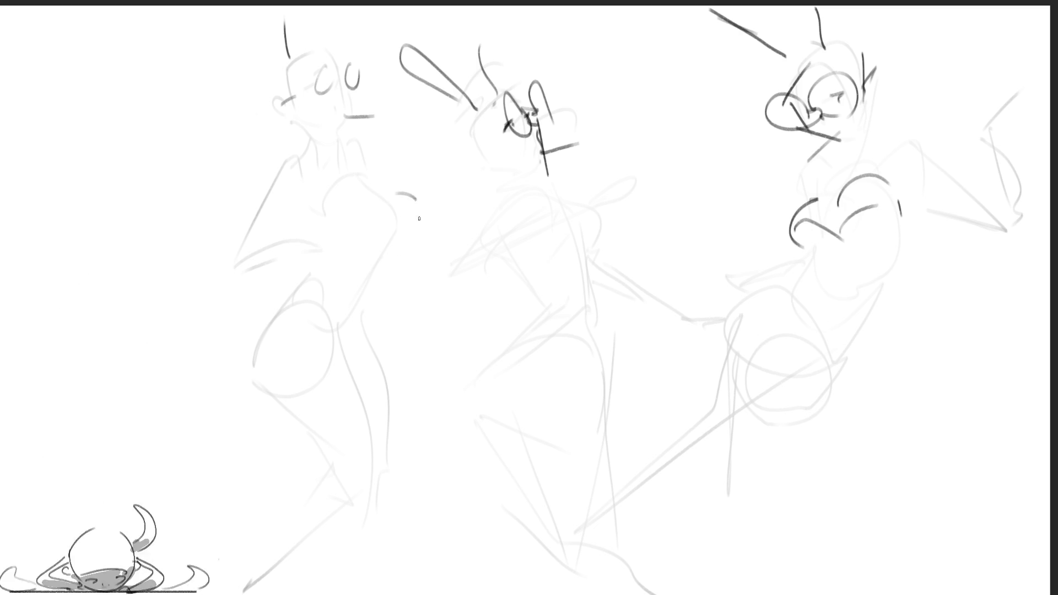
pyautogui.moveTo(597, 216); pyautogui.dragTo(592, 268)
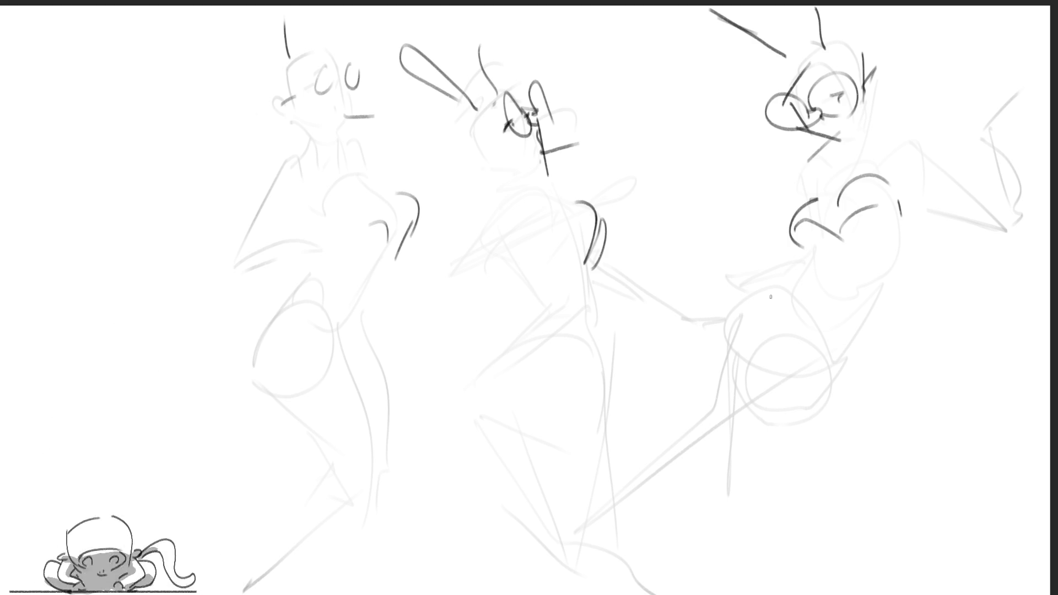
pyautogui.moveTo(803, 261)
pyautogui.mouseDown()
pyautogui.moveTo(888, 262)
pyautogui.moveTo(806, 264)
pyautogui.moveTo(790, 293)
pyautogui.mouseUp()
pyautogui.moveTo(813, 290); pyautogui.dragTo(824, 346)
pyautogui.moveTo(875, 285); pyautogui.dragTo(824, 348)
pyautogui.moveTo(793, 288); pyautogui.dragTo(720, 363)
pyautogui.moveTo(758, 313)
pyautogui.mouseDown()
pyautogui.moveTo(728, 372)
pyautogui.moveTo(775, 426)
pyautogui.moveTo(824, 376)
pyautogui.mouseUp()
pyautogui.moveTo(725, 380)
pyautogui.mouseDown()
pyautogui.moveTo(727, 407)
pyautogui.moveTo(705, 426)
pyautogui.moveTo(751, 440)
pyautogui.moveTo(648, 586)
pyautogui.mouseUp()
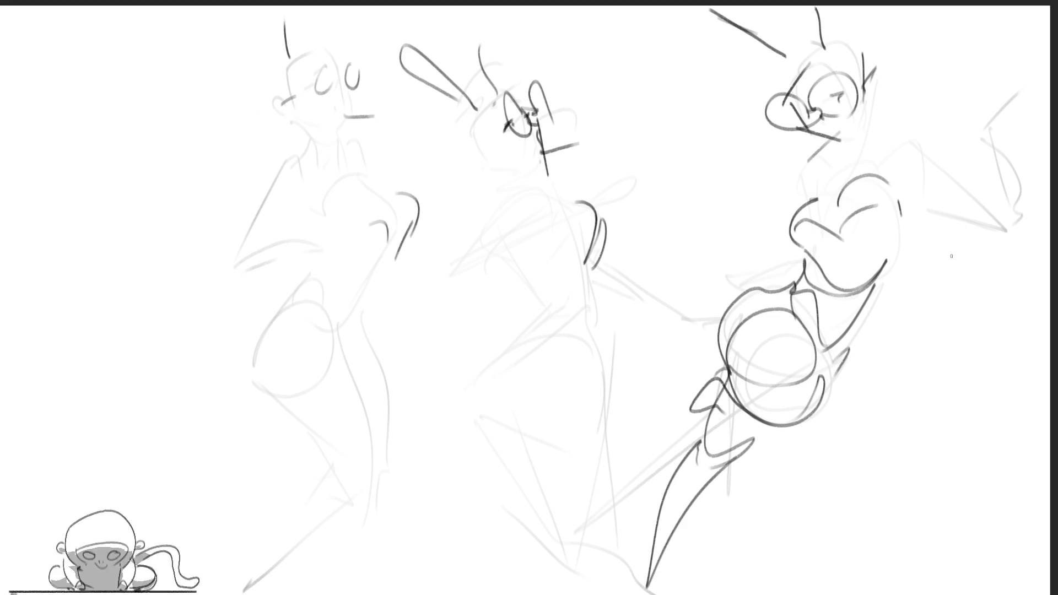
# Step: Ink the right figure's shoulder, neck, extended arm and raised arm
pyautogui.moveTo(879, 139); pyautogui.dragTo(937, 177)
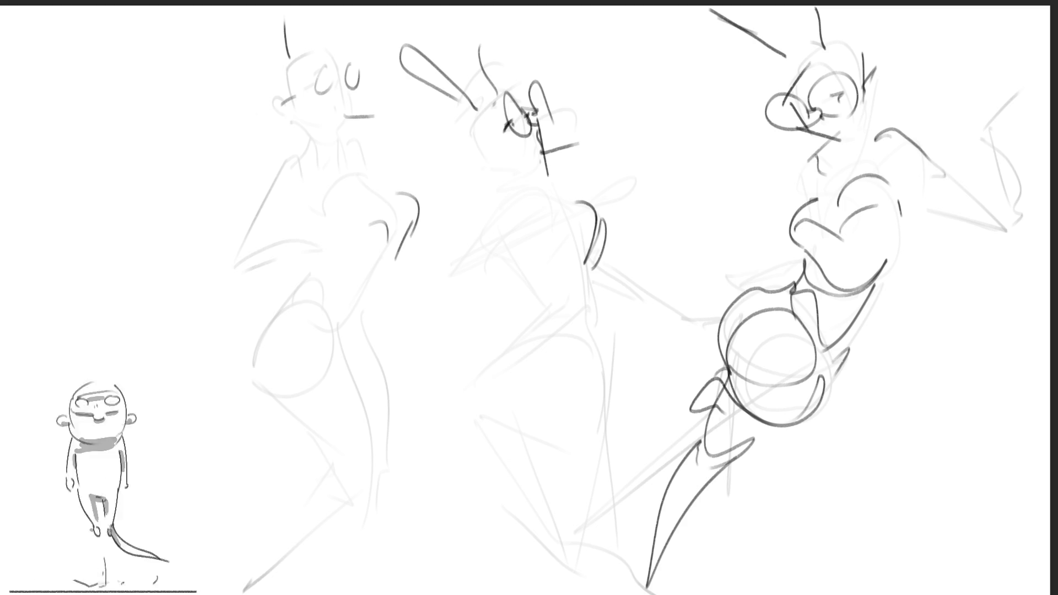
pyautogui.moveTo(816, 157)
pyautogui.mouseDown()
pyautogui.moveTo(765, 239)
pyautogui.moveTo(658, 264)
pyautogui.mouseUp()
pyautogui.moveTo(950, 142)
pyautogui.mouseDown()
pyautogui.moveTo(975, 192)
pyautogui.moveTo(964, 87)
pyautogui.mouseUp()
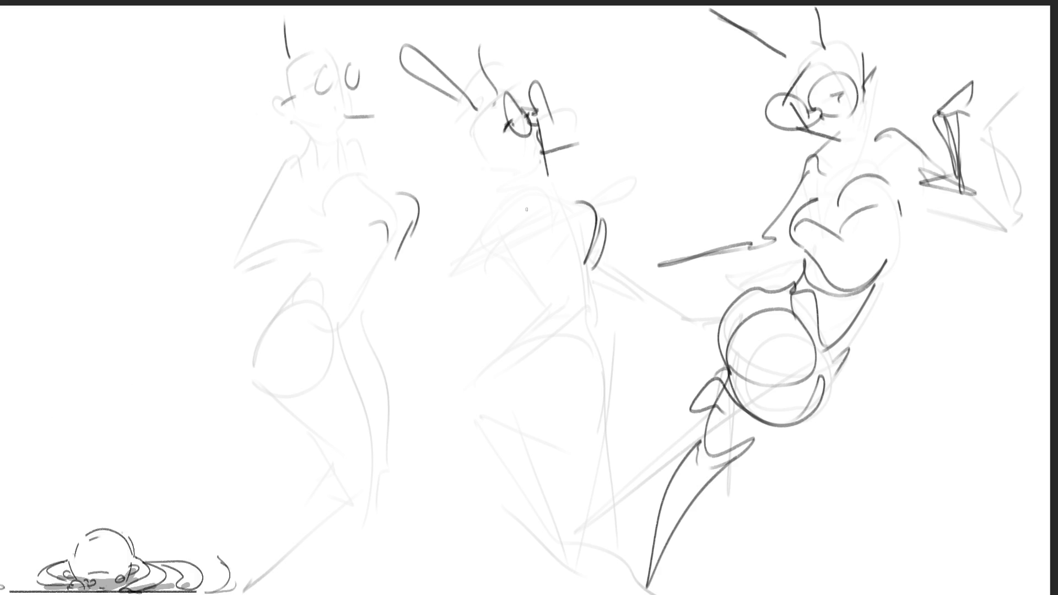
# Step: Ink the middle figure's chest, arm, hip contours and front and back legs
pyautogui.moveTo(516, 200); pyautogui.dragTo(565, 225)
pyautogui.moveTo(534, 183)
pyautogui.mouseDown()
pyautogui.moveTo(530, 223)
pyautogui.moveTo(455, 265)
pyautogui.moveTo(568, 252)
pyautogui.moveTo(645, 306)
pyautogui.mouseUp()
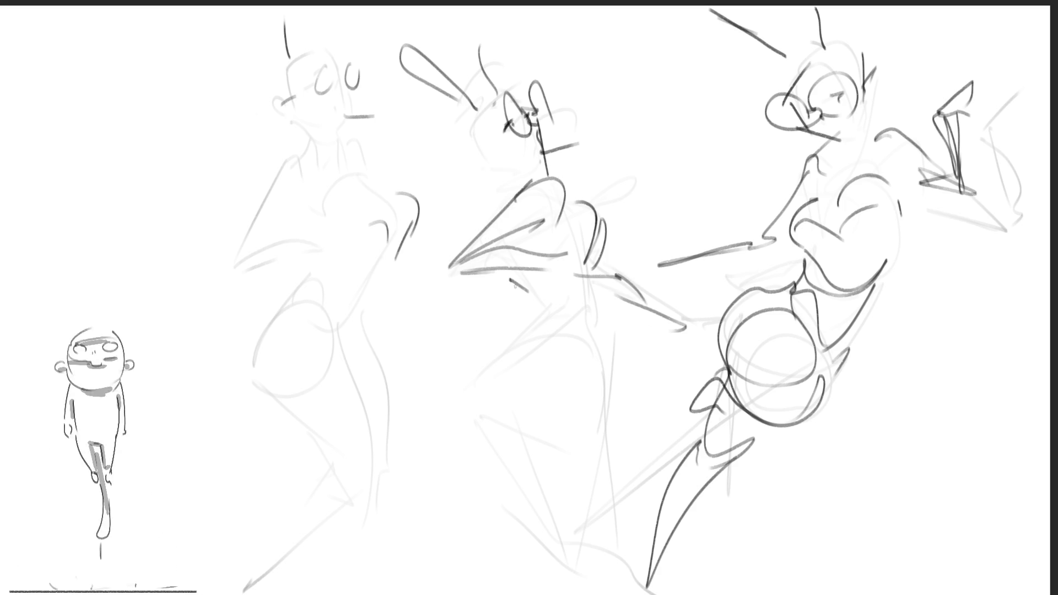
pyautogui.moveTo(510, 279); pyautogui.dragTo(534, 315)
pyautogui.moveTo(595, 289); pyautogui.dragTo(497, 352)
pyautogui.moveTo(596, 290); pyautogui.dragTo(601, 335)
pyautogui.moveTo(500, 354)
pyautogui.mouseDown()
pyautogui.moveTo(502, 445)
pyautogui.moveTo(595, 430)
pyautogui.mouseUp()
pyautogui.moveTo(520, 454); pyautogui.dragTo(553, 475)
pyautogui.moveTo(606, 438); pyautogui.dragTo(615, 495)
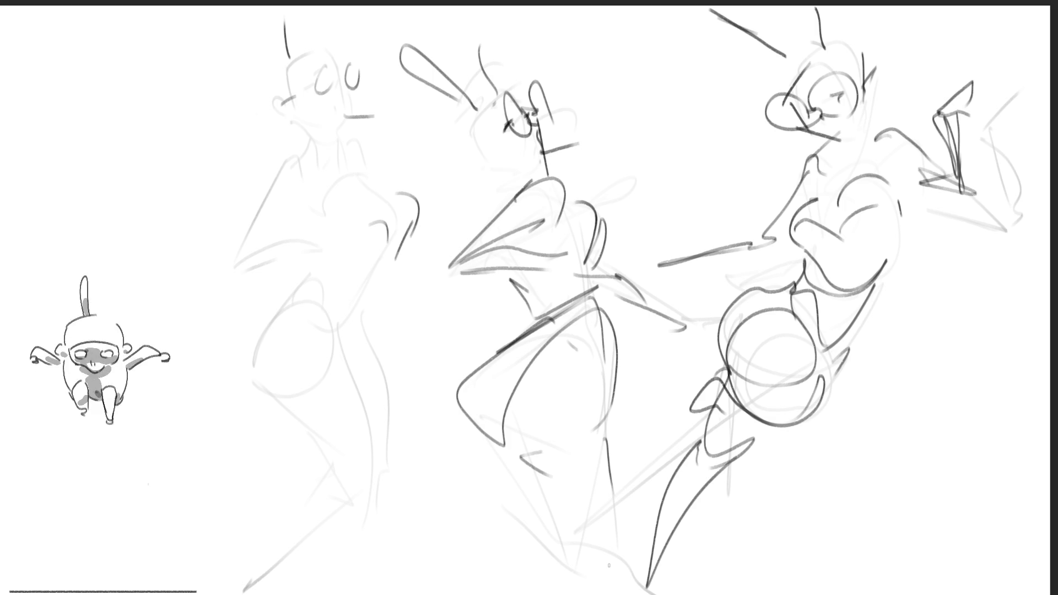
# Step: Ink the left figure's face tick, neck, shoulder and crossed arms
pyautogui.moveTo(299, 132); pyautogui.dragTo(318, 151)
pyautogui.moveTo(357, 97); pyautogui.dragTo(357, 120)
pyautogui.moveTo(332, 157); pyautogui.dragTo(357, 138)
pyautogui.moveTo(294, 163); pyautogui.dragTo(280, 225)
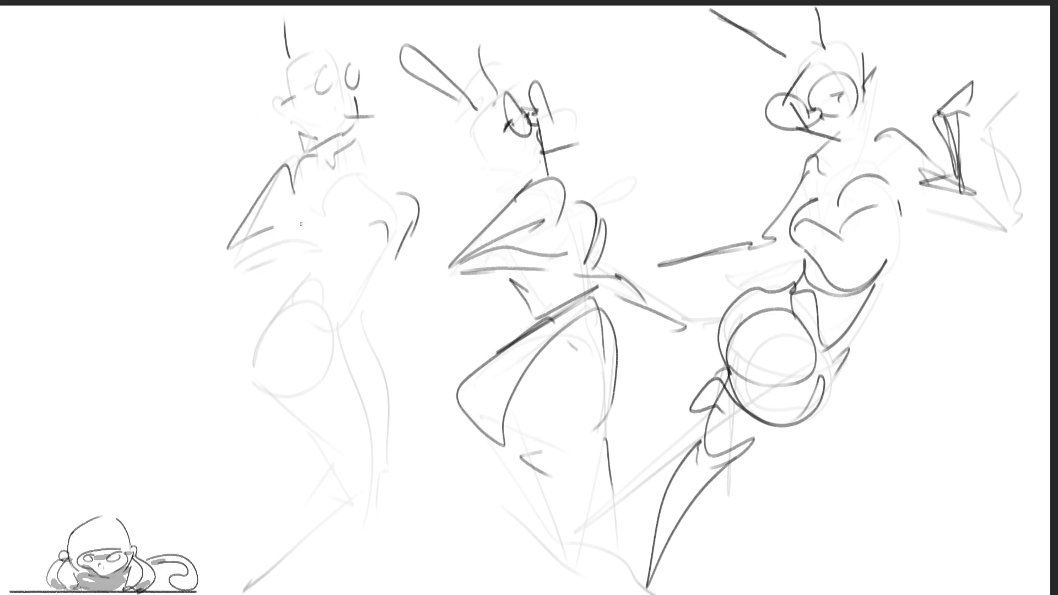
pyautogui.moveTo(265, 268)
pyautogui.mouseDown()
pyautogui.moveTo(331, 255)
pyautogui.moveTo(362, 222)
pyautogui.moveTo(388, 147)
pyautogui.mouseUp()
pyautogui.moveTo(396, 166); pyautogui.dragTo(419, 198)
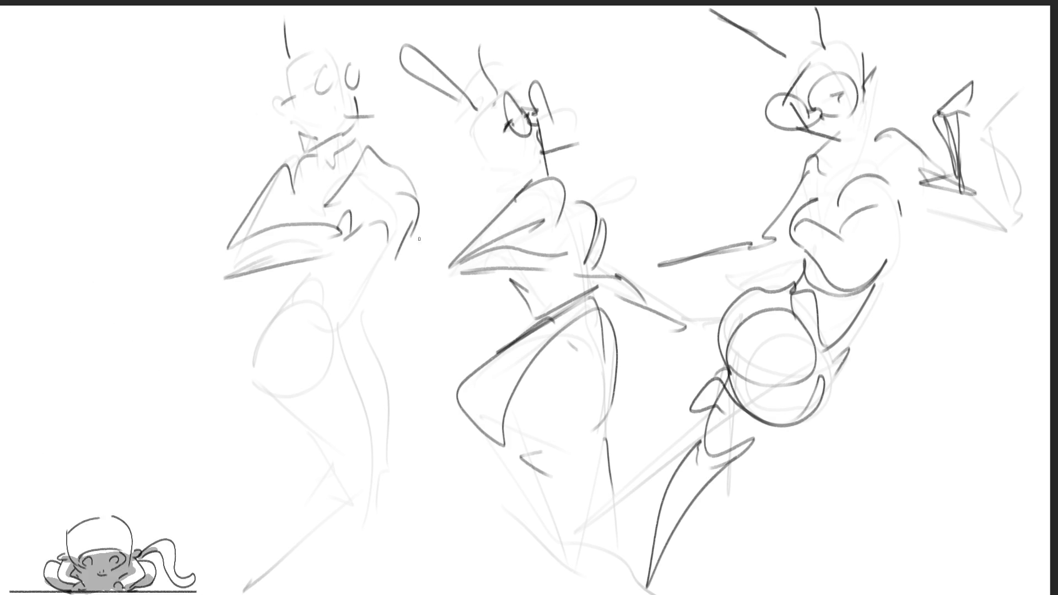
# Step: Outline the left figure's hips, lower body and both lower legs
pyautogui.moveTo(298, 266); pyautogui.dragTo(257, 311)
pyautogui.moveTo(373, 281); pyautogui.dragTo(364, 346)
pyautogui.moveTo(376, 289); pyautogui.dragTo(421, 406)
pyautogui.moveTo(277, 288)
pyautogui.mouseDown()
pyautogui.moveTo(326, 458)
pyautogui.moveTo(419, 451)
pyautogui.mouseUp()
pyautogui.moveTo(409, 495); pyautogui.dragTo(354, 552)
pyautogui.moveTo(324, 485); pyautogui.dragTo(334, 577)
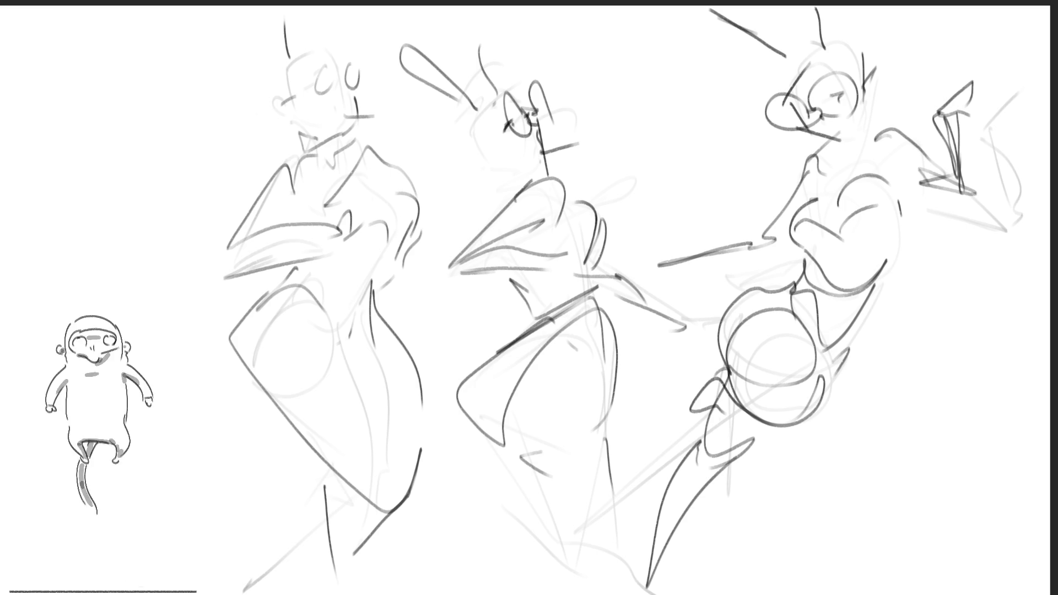
pyautogui.moveTo(748, 273)
pyautogui.mouseDown()
pyautogui.moveTo(796, 265)
pyautogui.moveTo(683, 269)
pyautogui.moveTo(686, 261)
pyautogui.mouseUp()
# Step: Add touch-up line art to the right figure's arm, a hip oval on the middle figure and a stroke on the left one
pyautogui.moveTo(971, 117)
pyautogui.mouseDown()
pyautogui.moveTo(941, 132)
pyautogui.moveTo(972, 145)
pyautogui.mouseUp()
pyautogui.moveTo(551, 252); pyautogui.dragTo(539, 282)
pyautogui.moveTo(636, 305); pyautogui.dragTo(664, 307)
pyautogui.moveTo(528, 315)
pyautogui.mouseDown()
pyautogui.moveTo(447, 351)
pyautogui.moveTo(536, 322)
pyautogui.mouseUp()
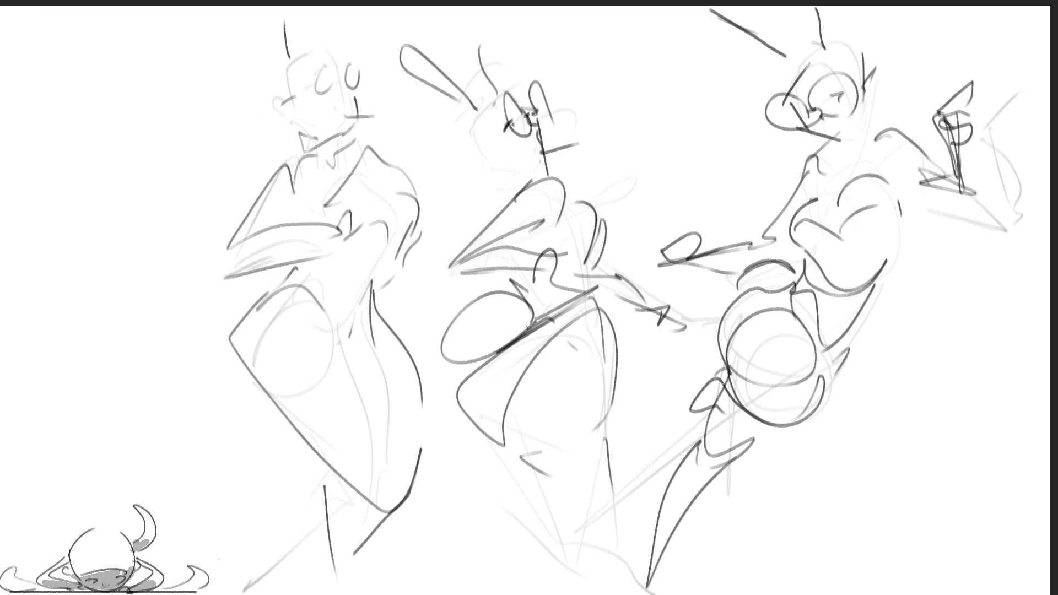
pyautogui.moveTo(268, 291); pyautogui.dragTo(216, 299)
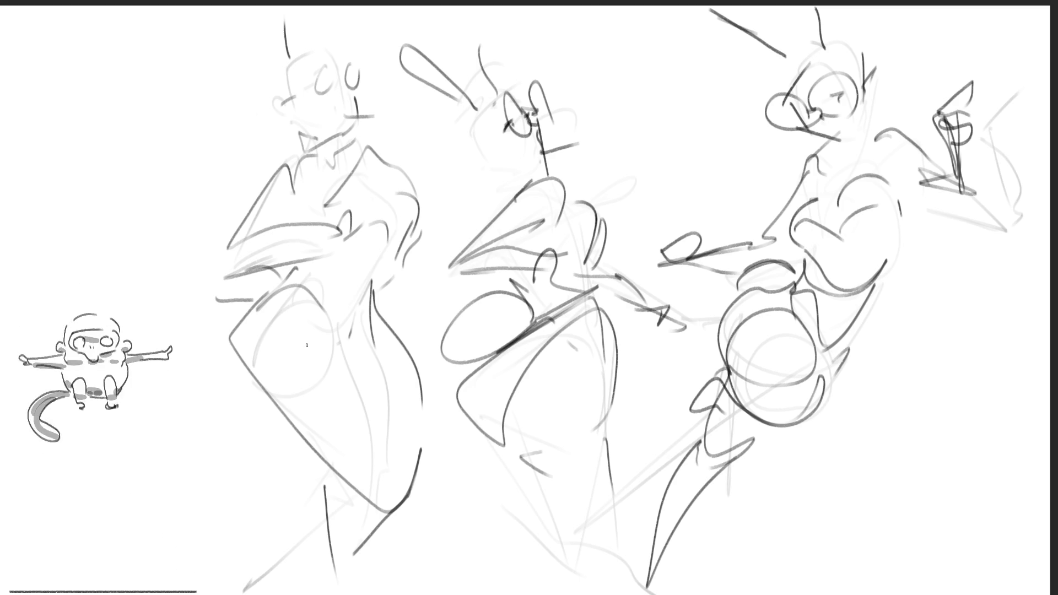
# Step: Sketch a new smiling head between the figures with eye, ear, nose and hair outline
pyautogui.moveTo(592, 77); pyautogui.dragTo(598, 102)
pyautogui.moveTo(697, 73)
pyautogui.mouseDown()
pyautogui.moveTo(655, 161)
pyautogui.moveTo(694, 135)
pyautogui.mouseUp()
pyautogui.moveTo(656, 63); pyautogui.dragTo(649, 105)
pyautogui.moveTo(693, 42); pyautogui.dragTo(696, 66)
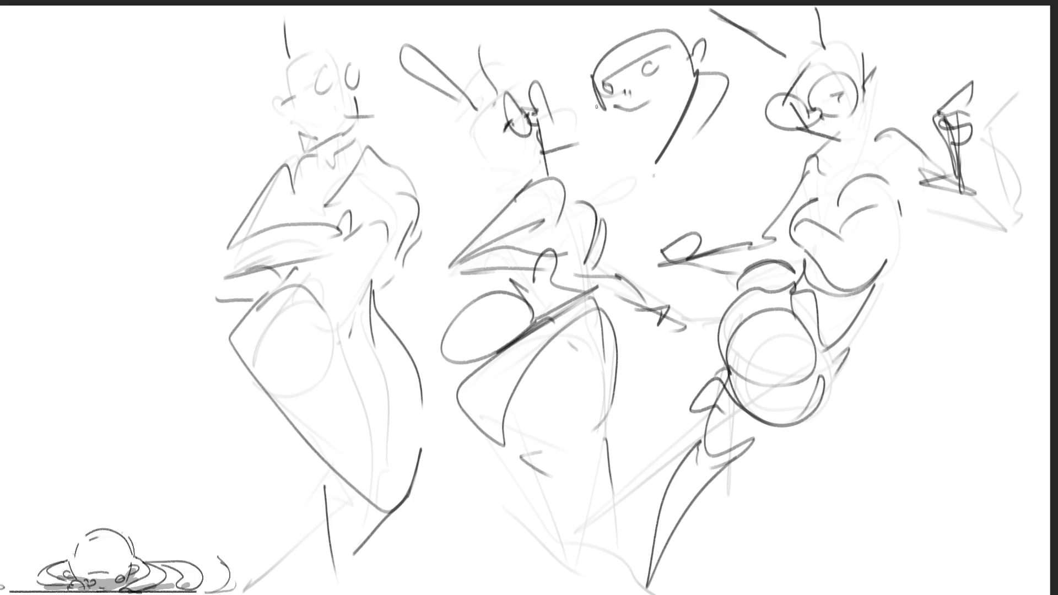
pyautogui.moveTo(624, 20); pyautogui.dragTo(588, 73)
pyautogui.moveTo(608, 116)
pyautogui.mouseDown()
pyautogui.moveTo(612, 139)
pyautogui.moveTo(660, 154)
pyautogui.mouseUp()
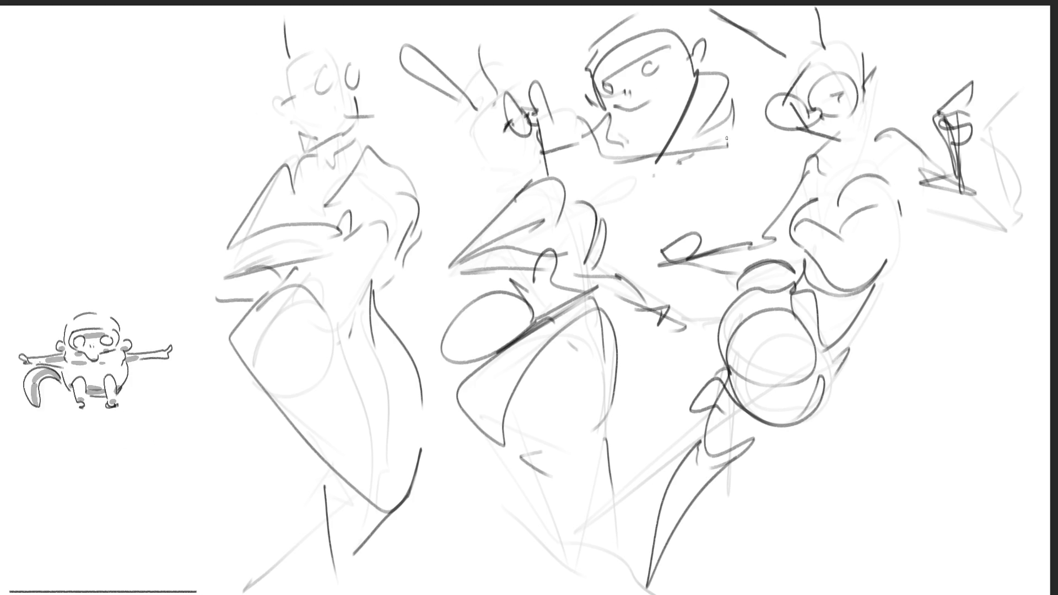
# Step: Sketch the collar and chest below the new central head
pyautogui.moveTo(727, 153); pyautogui.dragTo(682, 211)
pyautogui.moveTo(612, 194); pyautogui.dragTo(651, 227)
pyautogui.moveTo(690, 207)
pyautogui.mouseDown()
pyautogui.moveTo(744, 172)
pyautogui.moveTo(748, 210)
pyautogui.mouseUp()
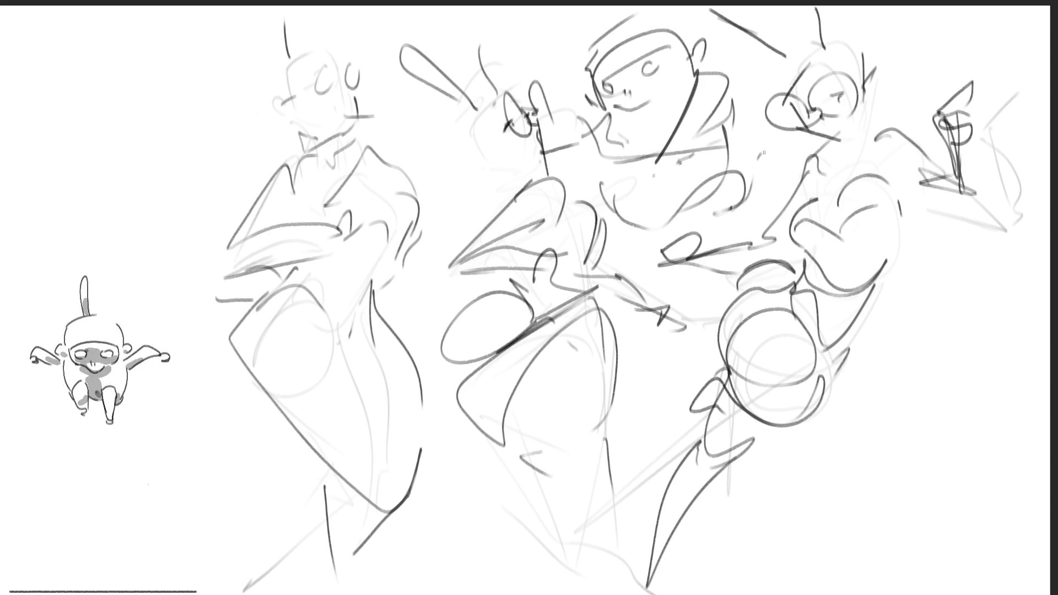
# Step: Draw the right figure's hand and rough in new shapes and a figure at lower right
pyautogui.moveTo(875, 350); pyautogui.dragTo(877, 396)
pyautogui.moveTo(860, 326)
pyautogui.mouseDown()
pyautogui.moveTo(852, 384)
pyautogui.moveTo(917, 341)
pyautogui.moveTo(1024, 418)
pyautogui.mouseUp()
pyautogui.moveTo(906, 426); pyautogui.dragTo(1018, 446)
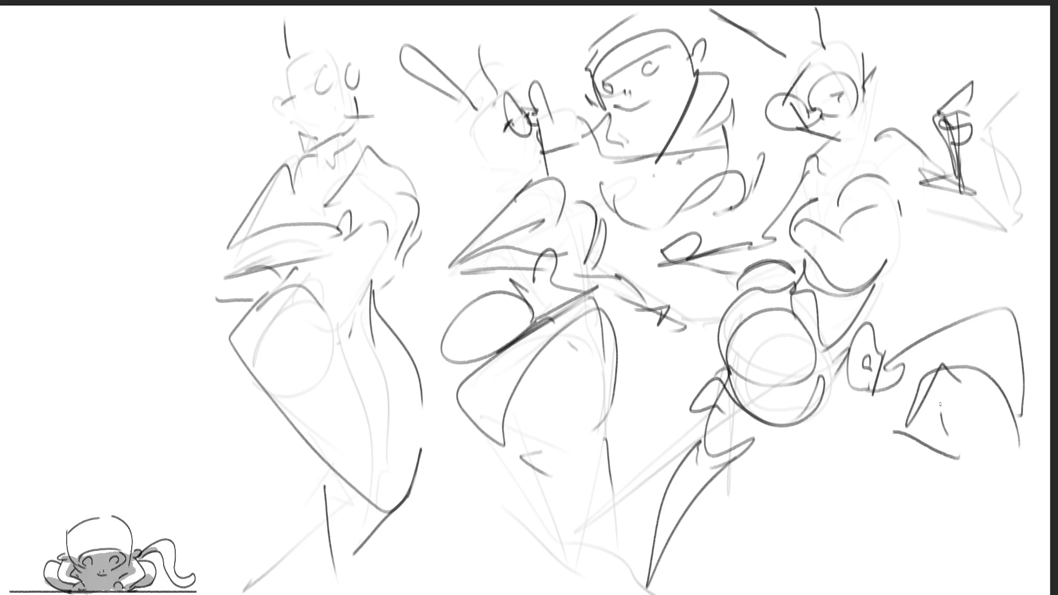
pyautogui.moveTo(953, 425)
pyautogui.mouseDown()
pyautogui.moveTo(975, 456)
pyautogui.moveTo(1015, 475)
pyautogui.moveTo(994, 506)
pyautogui.mouseUp()
pyautogui.moveTo(876, 492); pyautogui.dragTo(960, 528)
pyautogui.moveTo(846, 420)
pyautogui.mouseDown()
pyautogui.moveTo(833, 459)
pyautogui.moveTo(842, 518)
pyautogui.moveTo(859, 522)
pyautogui.mouseUp()
pyautogui.moveTo(790, 529)
pyautogui.mouseDown()
pyautogui.moveTo(821, 542)
pyautogui.moveTo(932, 548)
pyautogui.mouseUp()
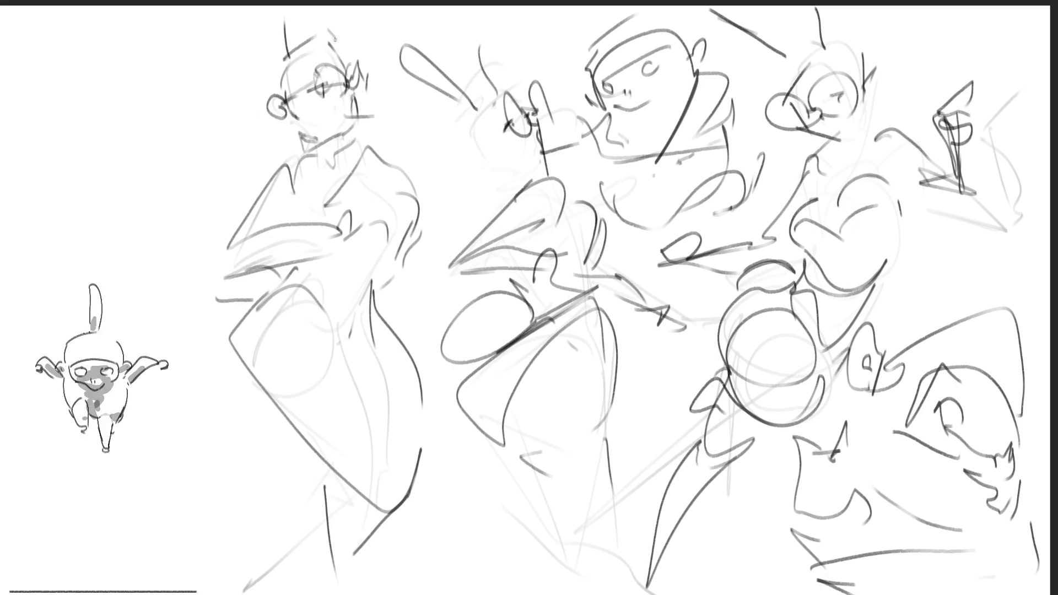
# Step: Add curly hair strokes beside the first figure's head
pyautogui.moveTo(285, 51); pyautogui.dragTo(263, 77)
pyautogui.moveTo(248, 124); pyautogui.dragTo(269, 147)
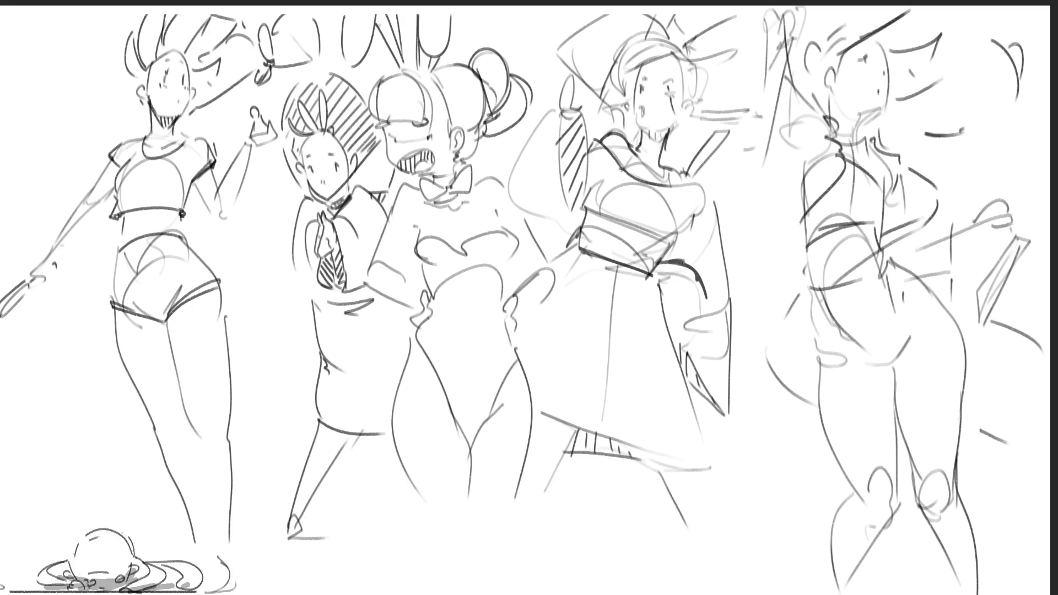
# Step: Darken the kimono sash line and hatch the figure's raised sleeve
pyautogui.moveTo(684, 268); pyautogui.dragTo(706, 296)
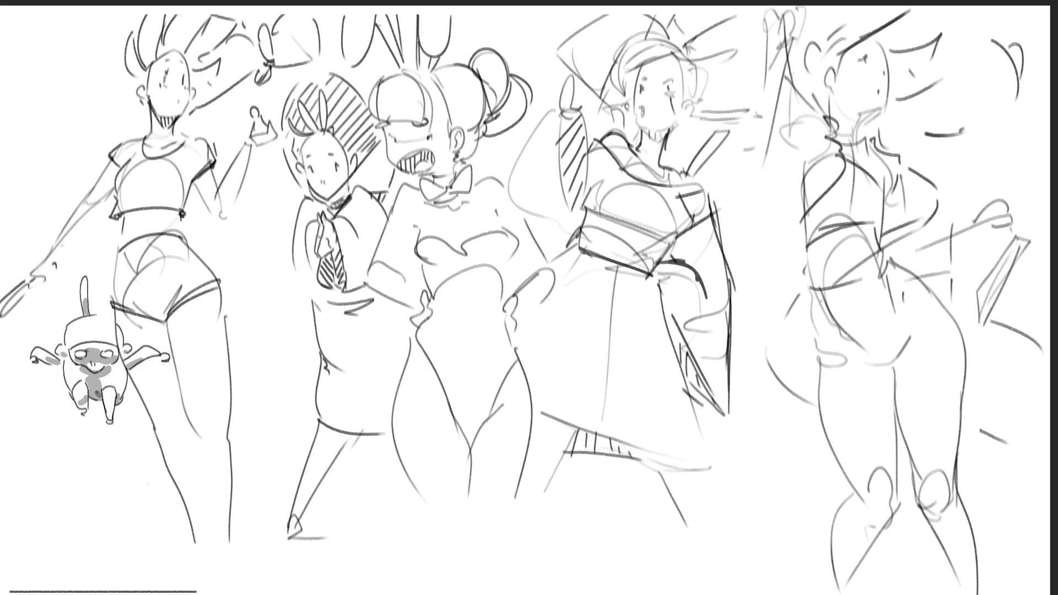
pyautogui.moveTo(570, 102)
pyautogui.mouseDown()
pyautogui.moveTo(560, 232)
pyautogui.moveTo(584, 223)
pyautogui.mouseUp()
pyautogui.moveTo(509, 196); pyautogui.dragTo(558, 227)
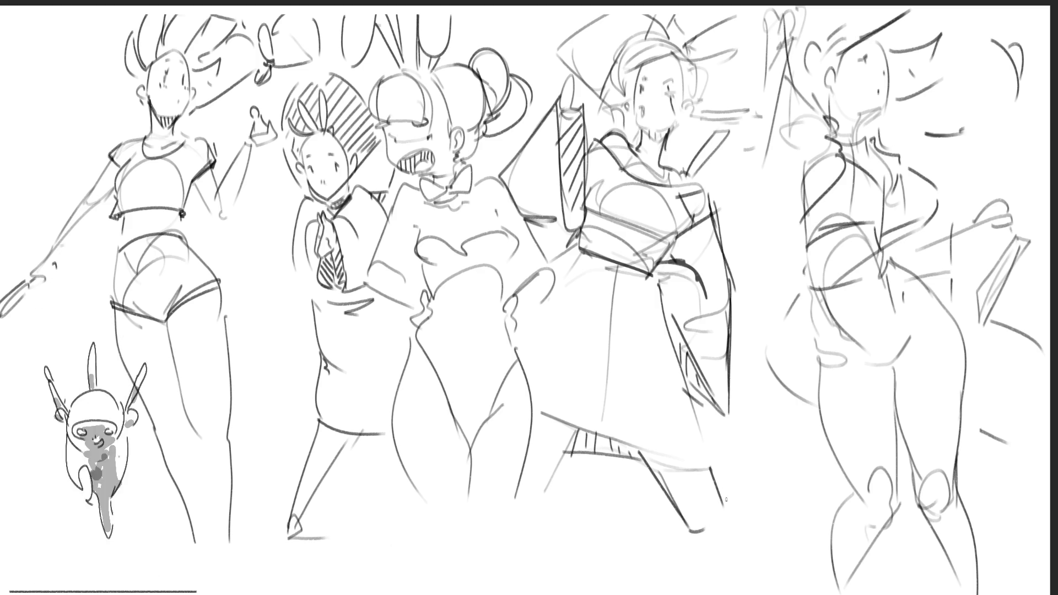
# Step: Draw a boot on the kimono figure's lower leg
pyautogui.moveTo(692, 506)
pyautogui.mouseDown()
pyautogui.moveTo(731, 552)
pyautogui.moveTo(746, 519)
pyautogui.mouseUp()
pyautogui.moveTo(742, 458); pyautogui.dragTo(779, 592)
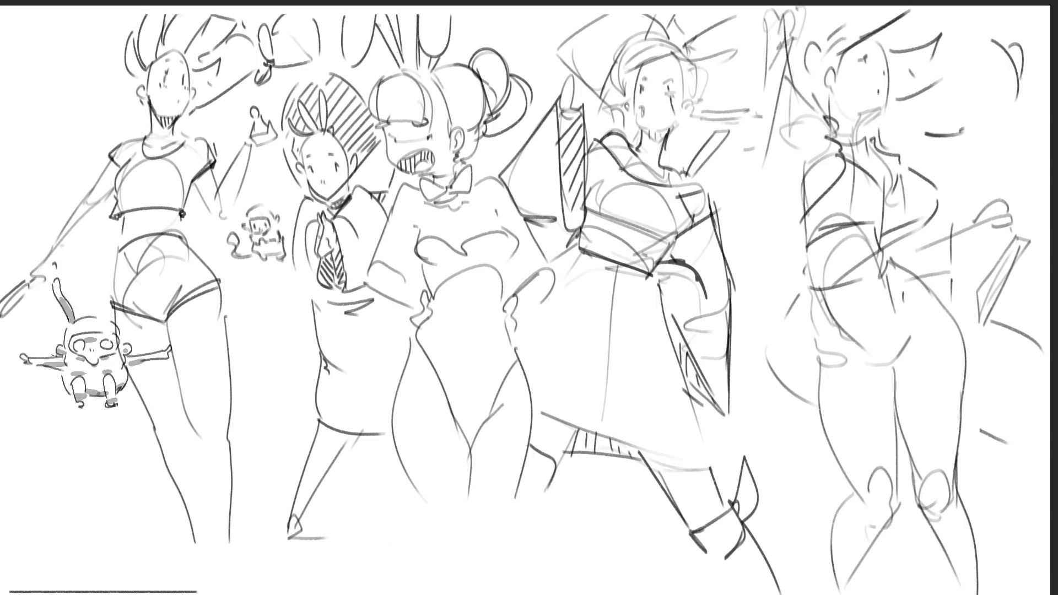
# Step: Mirror the whole sketch page horizontally, shift it to the right and apply the transform
pyautogui.moveTo(246, 281)
pyautogui.mouseDown()
pyautogui.moveTo(262, 300)
pyautogui.moveTo(271, 364)
pyautogui.mouseUp()
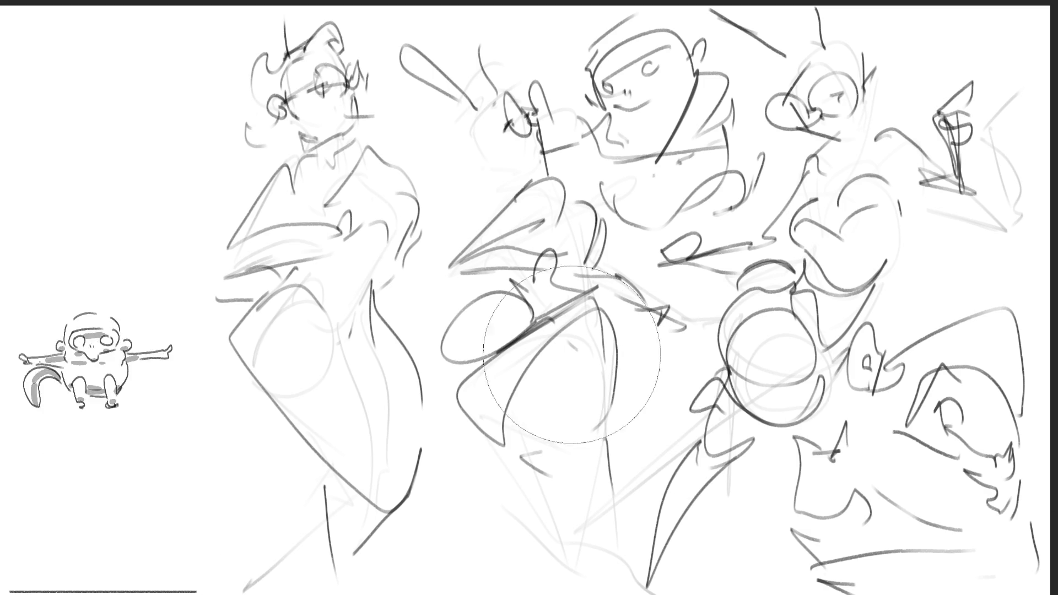
pyautogui.press('m')
pyautogui.hotkey('ctrl', 't')
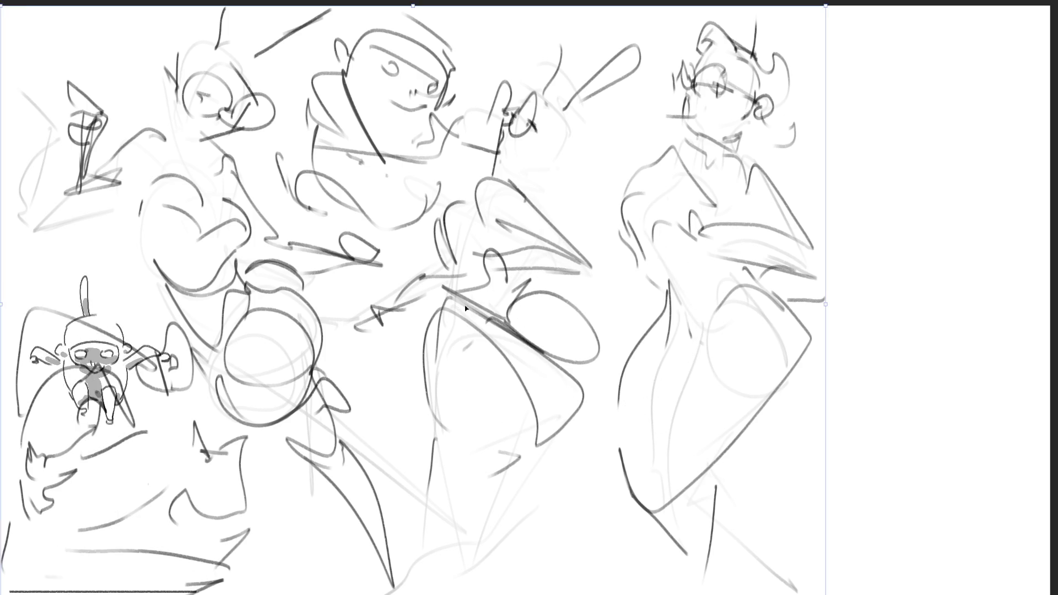
pyautogui.moveTo(459, 308); pyautogui.dragTo(644, 261)
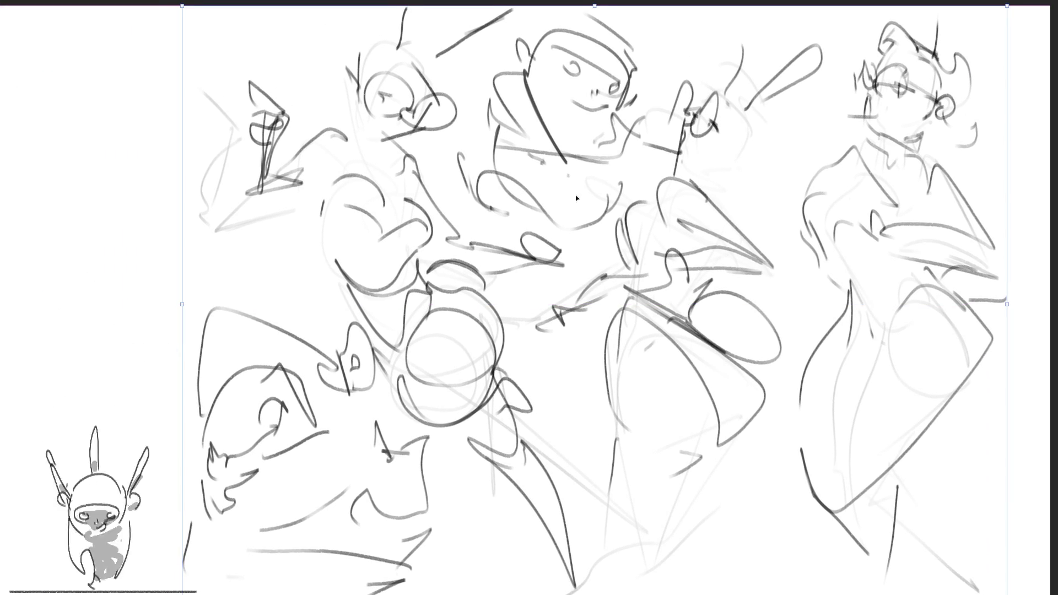
pyautogui.press('Return')
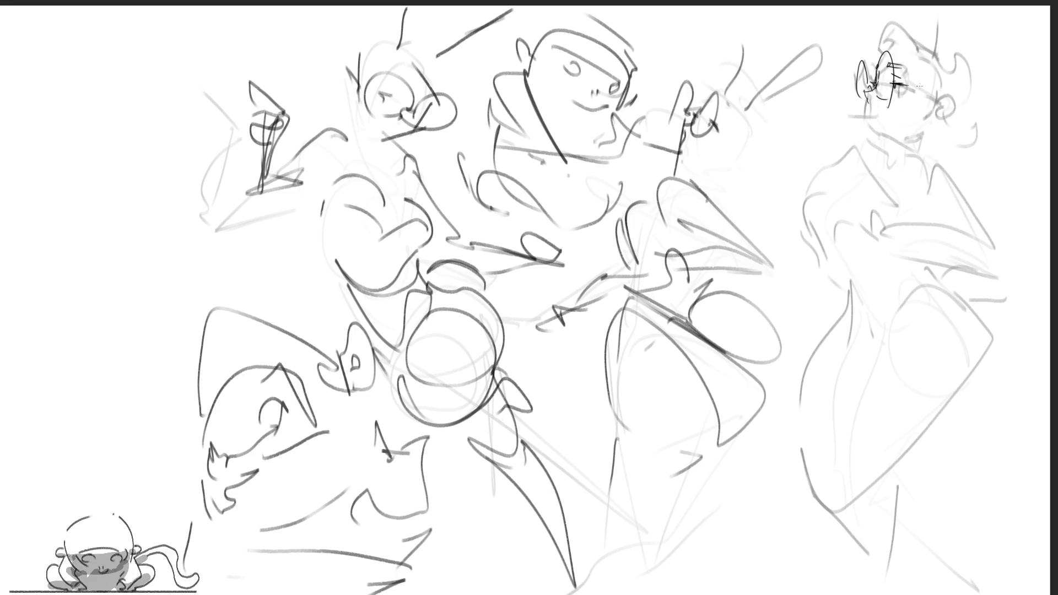
# Step: Ink glasses on the right figure's face, side lines and a bow tie at her neck
pyautogui.moveTo(942, 98); pyautogui.dragTo(940, 99)
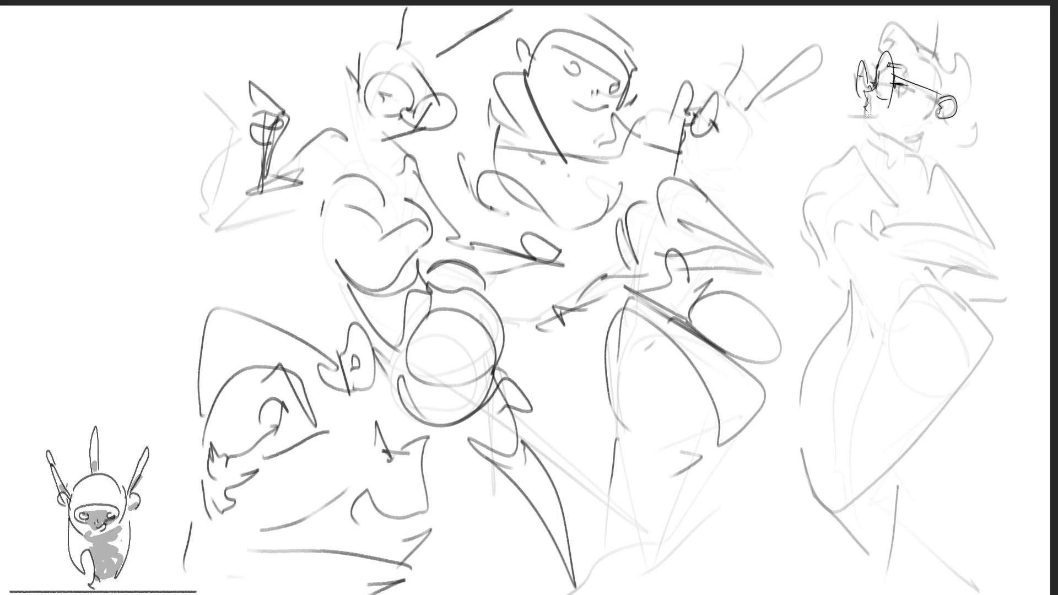
pyautogui.moveTo(829, 121); pyautogui.dragTo(864, 109)
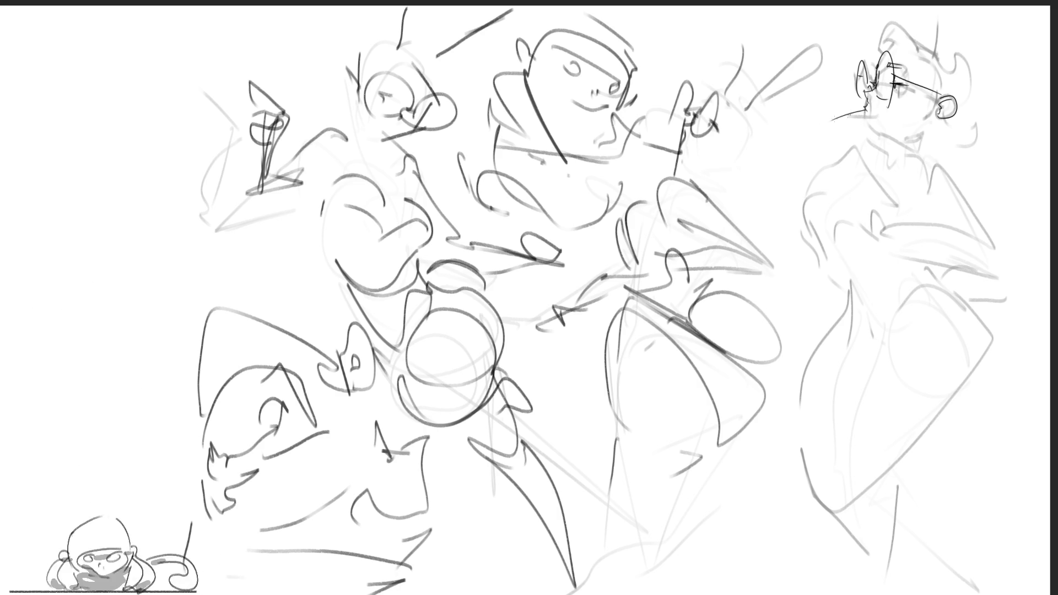
pyautogui.moveTo(831, 121); pyautogui.dragTo(859, 112)
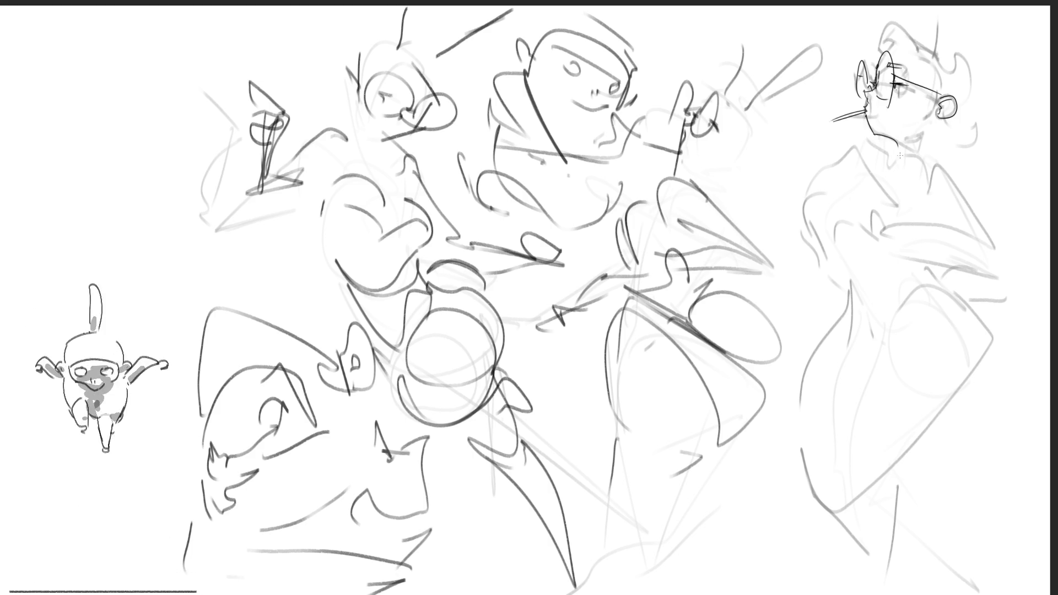
pyautogui.moveTo(888, 157)
pyautogui.mouseDown()
pyautogui.moveTo(899, 170)
pyautogui.moveTo(927, 144)
pyautogui.moveTo(901, 164)
pyautogui.mouseUp()
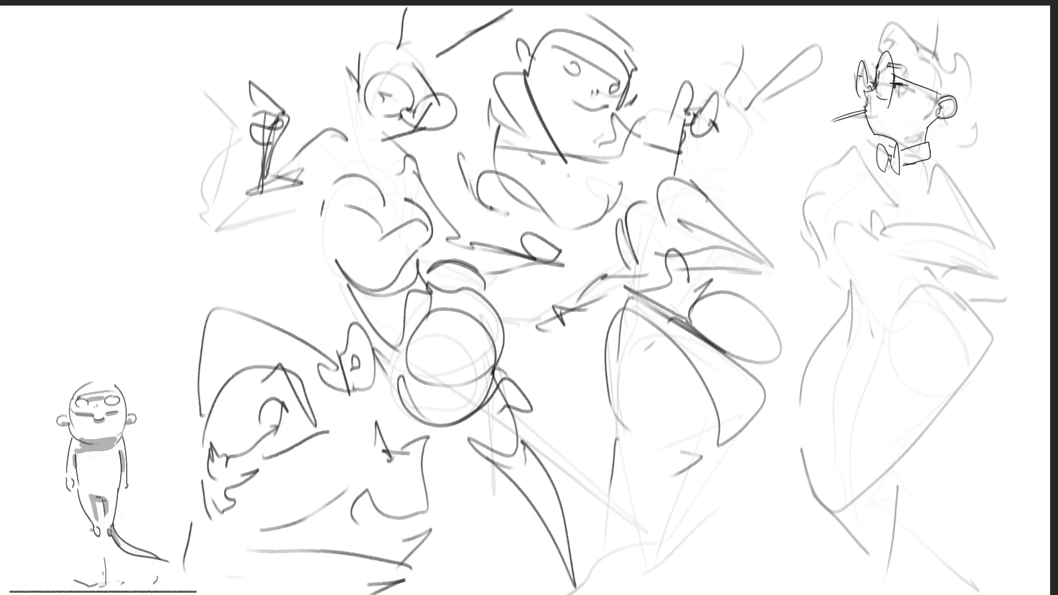
# Step: Shade the ear and add curly hair strokes atop and beside the head
pyautogui.moveTo(943, 99); pyautogui.dragTo(951, 113)
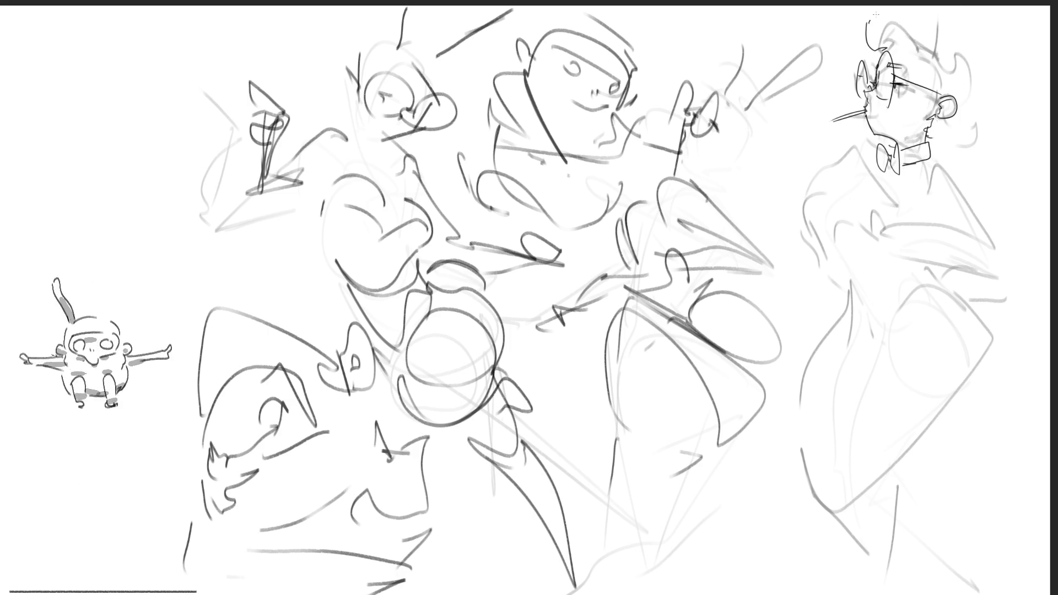
pyautogui.moveTo(867, 45); pyautogui.dragTo(927, 56)
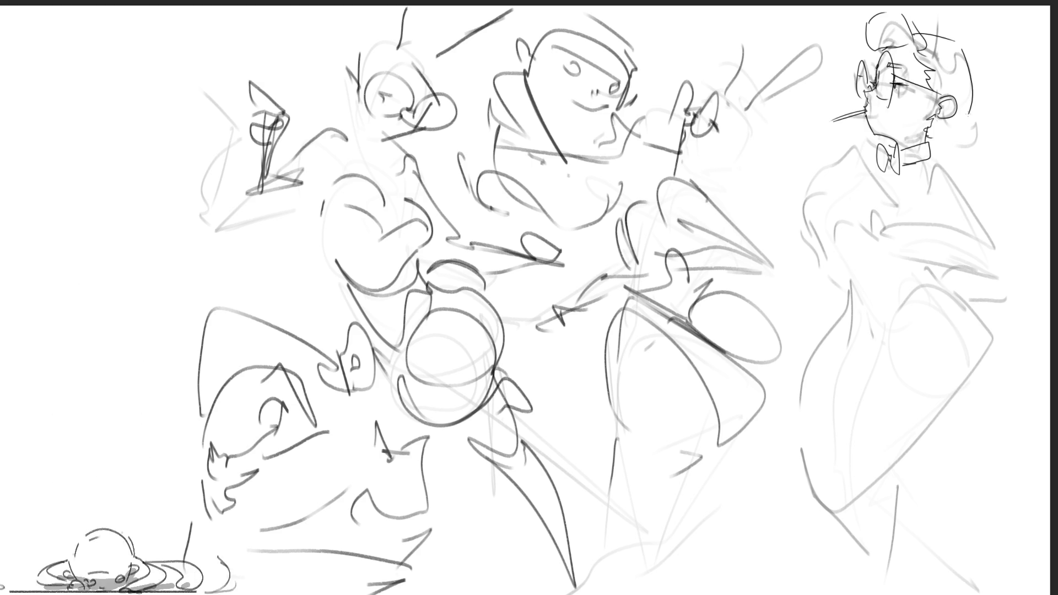
pyautogui.moveTo(965, 50)
pyautogui.mouseDown()
pyautogui.moveTo(942, 142)
pyautogui.moveTo(984, 156)
pyautogui.mouseUp()
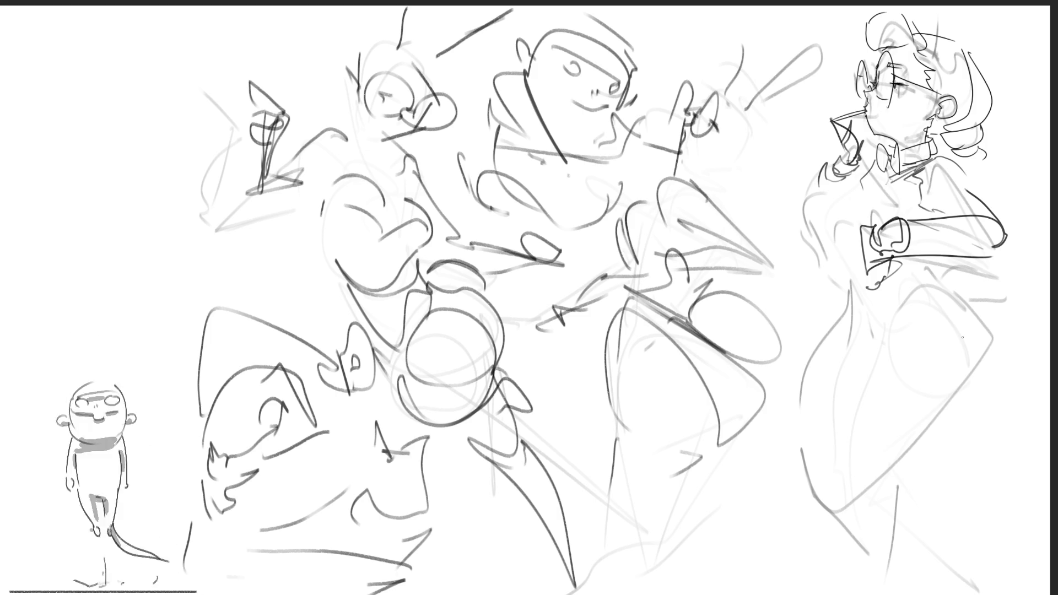
# Step: Ink a long diagonal body stroke and outline the right figure's hip, thigh and leg
pyautogui.moveTo(779, 199); pyautogui.dragTo(874, 339)
pyautogui.hotkey('ctrl', 'z')
pyautogui.moveTo(753, 148); pyautogui.dragTo(897, 372)
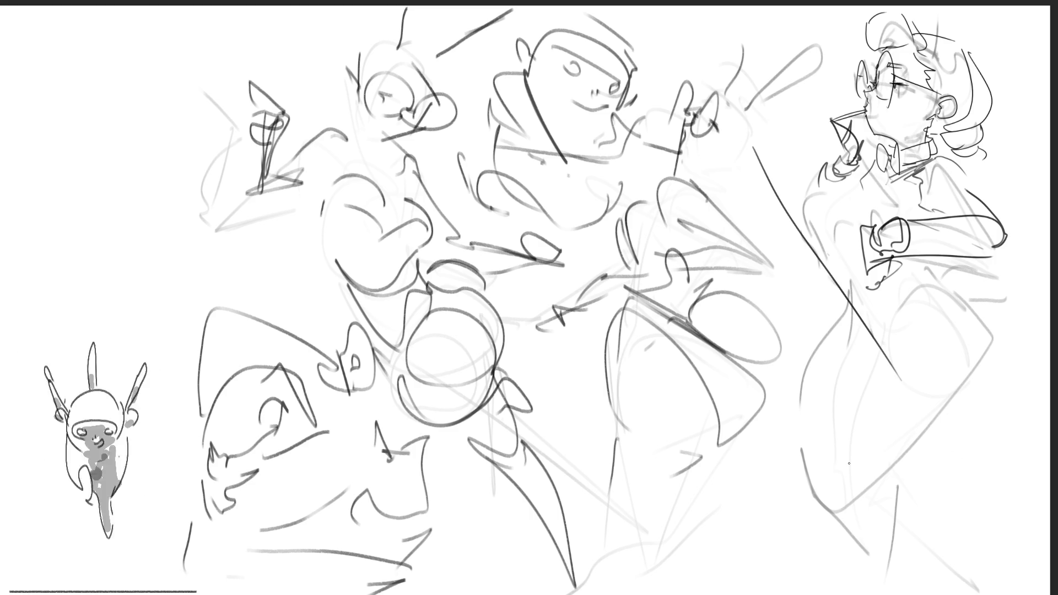
pyautogui.moveTo(985, 320); pyautogui.dragTo(845, 502)
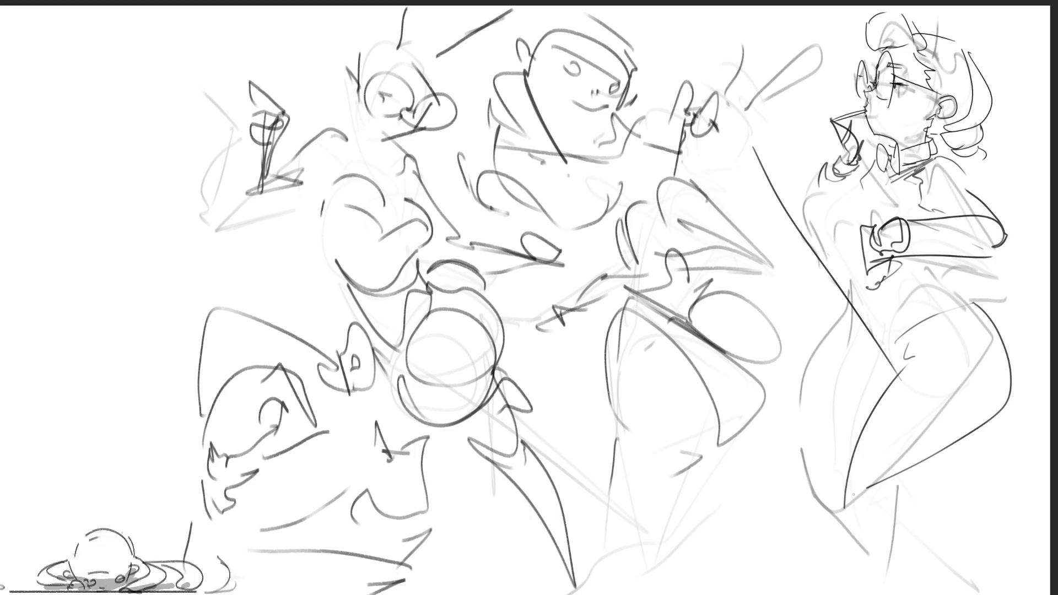
pyautogui.moveTo(851, 318); pyautogui.dragTo(847, 505)
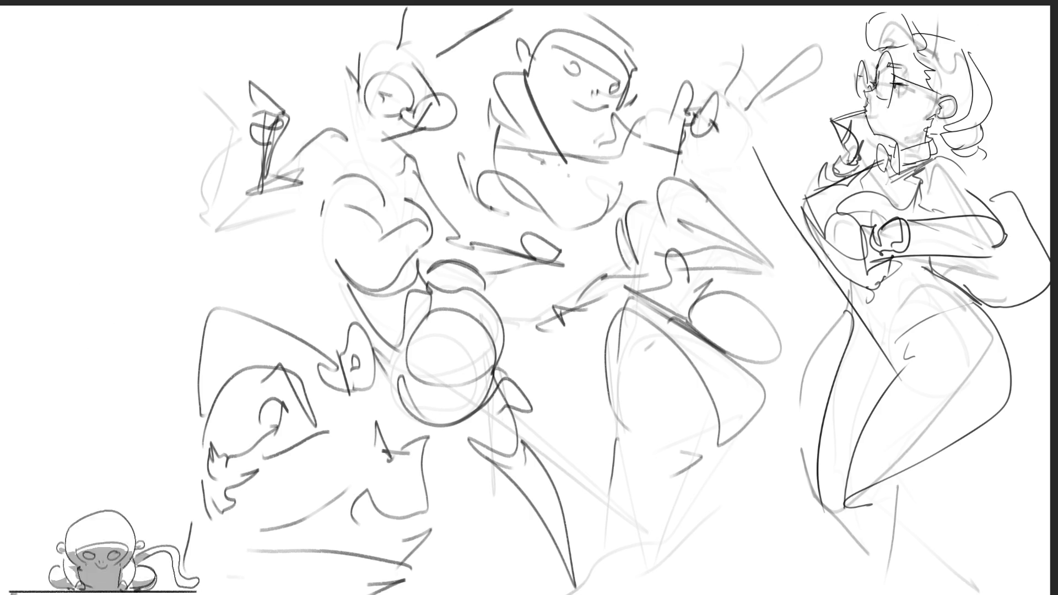
# Step: Fade the central construction lines with a soft eraser and add a round bun beside the new head
pyautogui.moveTo(496, 83); pyautogui.dragTo(331, 207)
pyautogui.moveTo(347, 166); pyautogui.dragTo(533, 487)
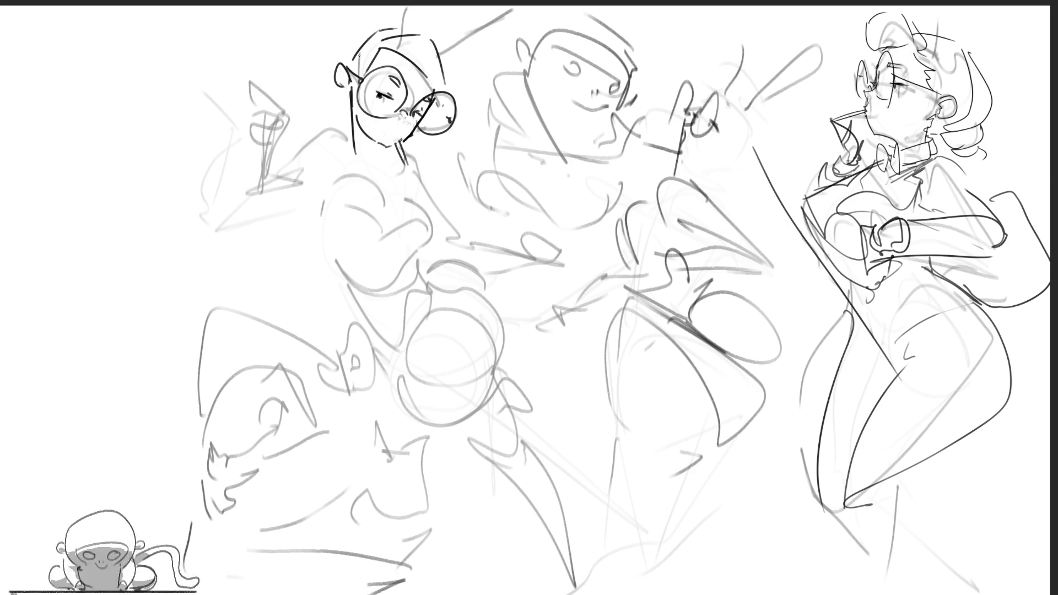
pyautogui.moveTo(339, 66); pyautogui.dragTo(342, 121)
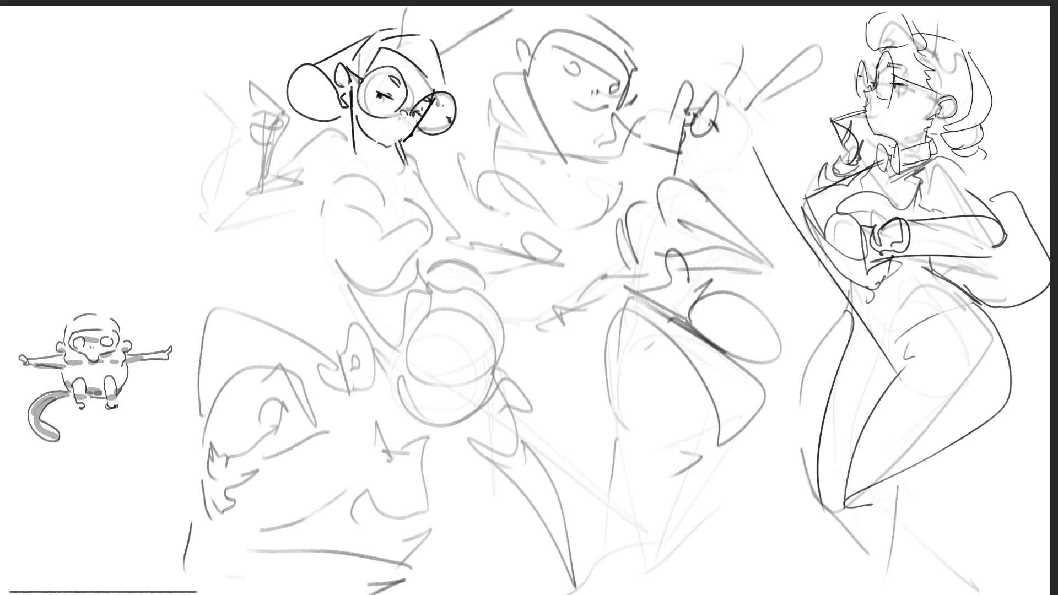
# Step: Undo the bun, draw pointed hair left of the glasses head and ink the figure's hip curve
pyautogui.hotkey('ctrl', 'z')
pyautogui.moveTo(269, 91); pyautogui.dragTo(339, 76)
pyautogui.moveTo(247, 61); pyautogui.dragTo(260, 111)
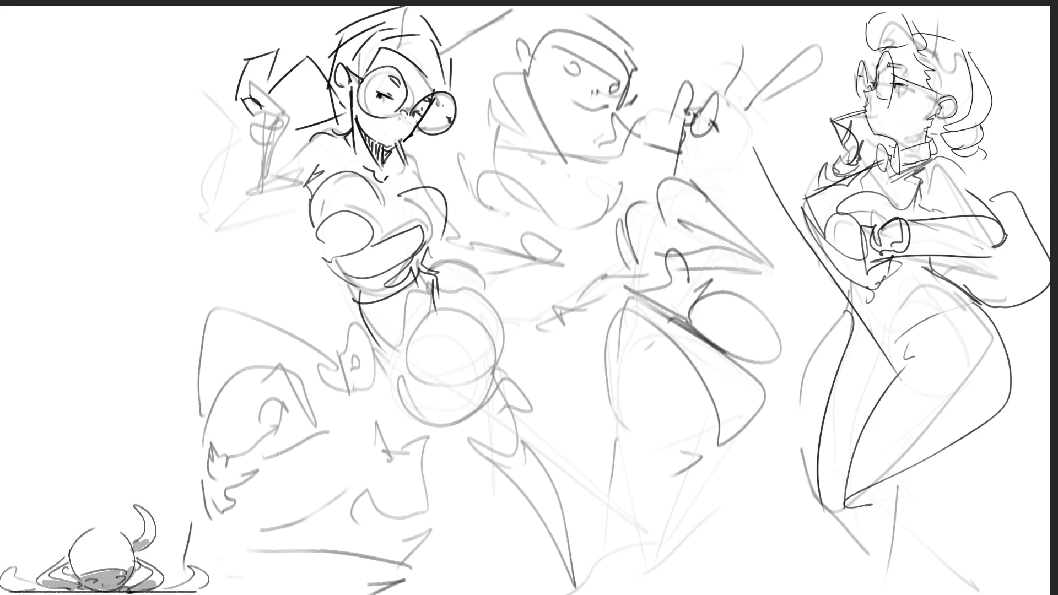
pyautogui.moveTo(499, 260); pyautogui.dragTo(528, 351)
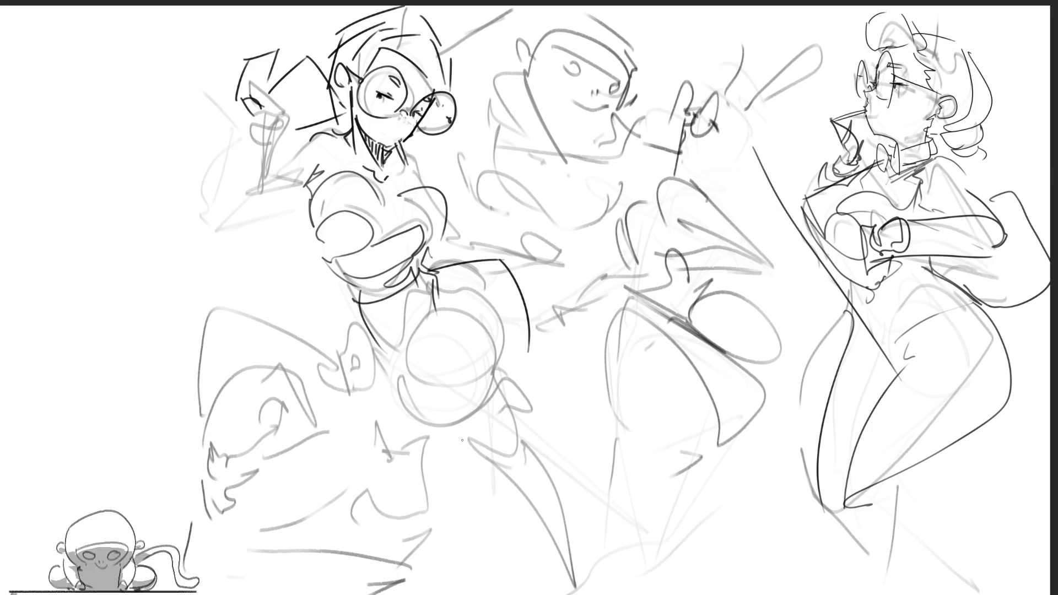
# Step: Ink the glasses figure's hip, long diagonal leg and lower-leg detail
pyautogui.moveTo(432, 304)
pyautogui.mouseDown()
pyautogui.moveTo(440, 460)
pyautogui.moveTo(528, 365)
pyautogui.mouseUp()
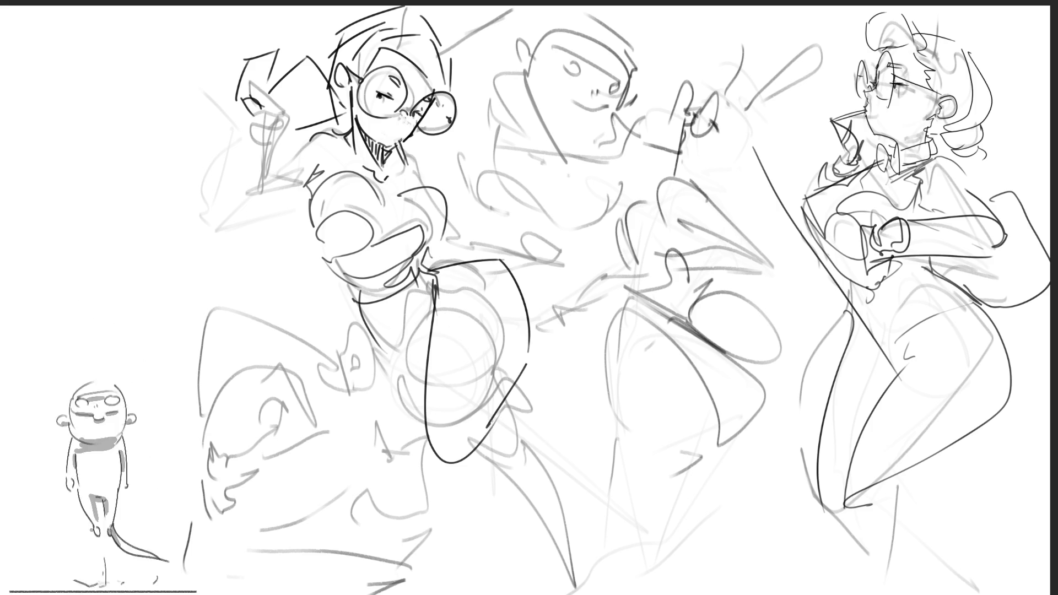
pyautogui.moveTo(452, 478); pyautogui.dragTo(569, 361)
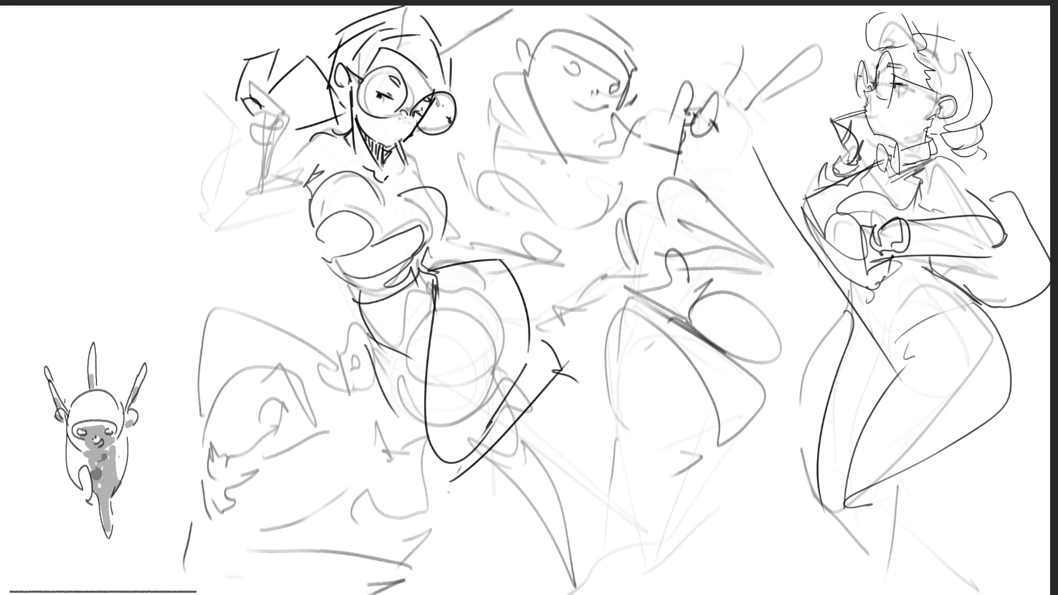
pyautogui.moveTo(546, 467); pyautogui.dragTo(624, 593)
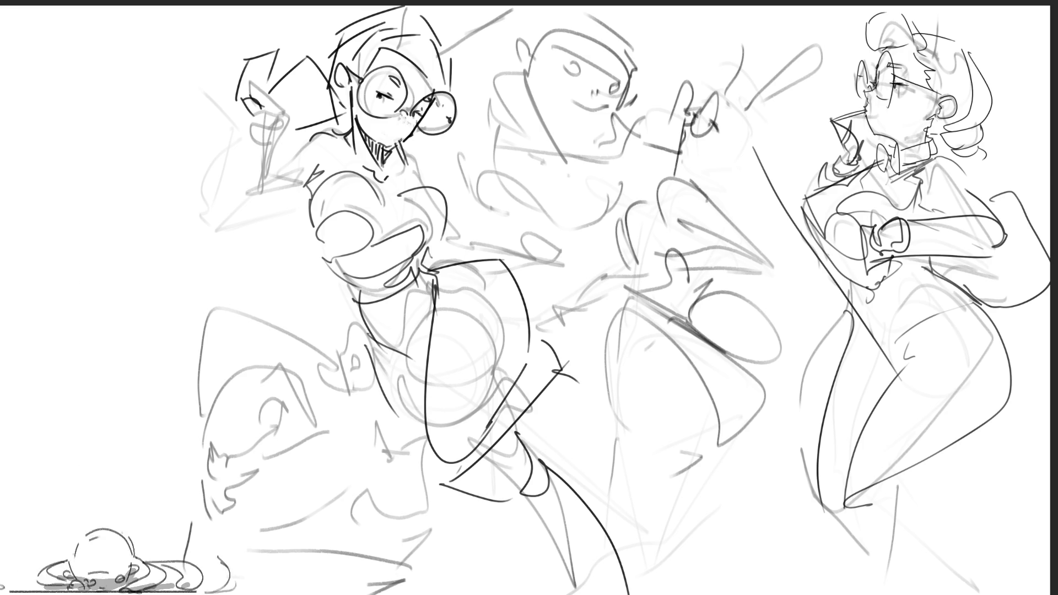
pyautogui.moveTo(504, 510)
pyautogui.mouseDown()
pyautogui.moveTo(551, 522)
pyautogui.moveTo(601, 580)
pyautogui.mouseUp()
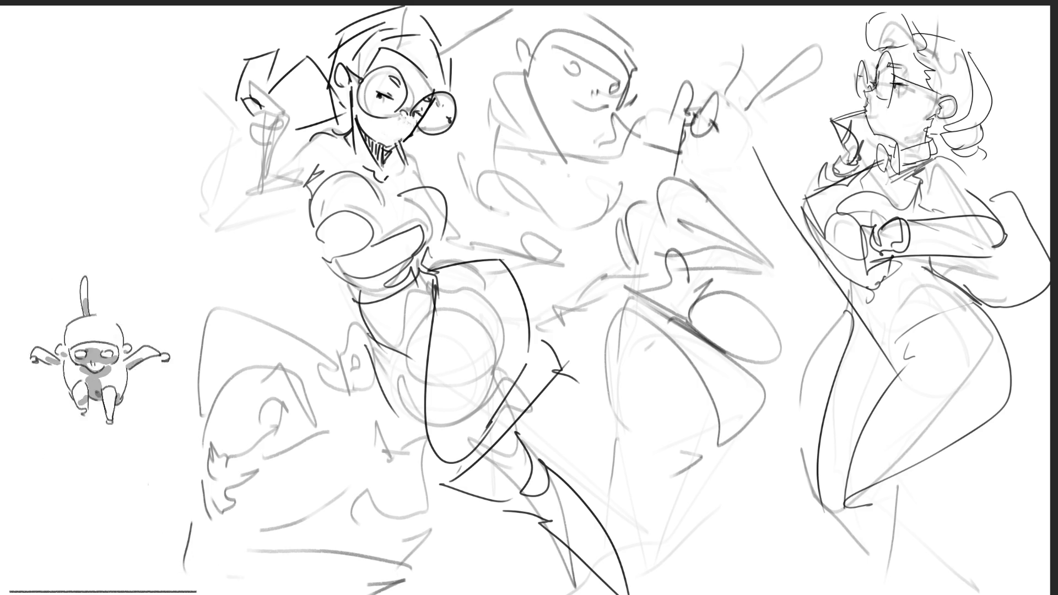
# Step: Ink the raised forearm, rose-like hand and outstretched upper arm, then the cape's left edge
pyautogui.moveTo(539, 299); pyautogui.dragTo(565, 365)
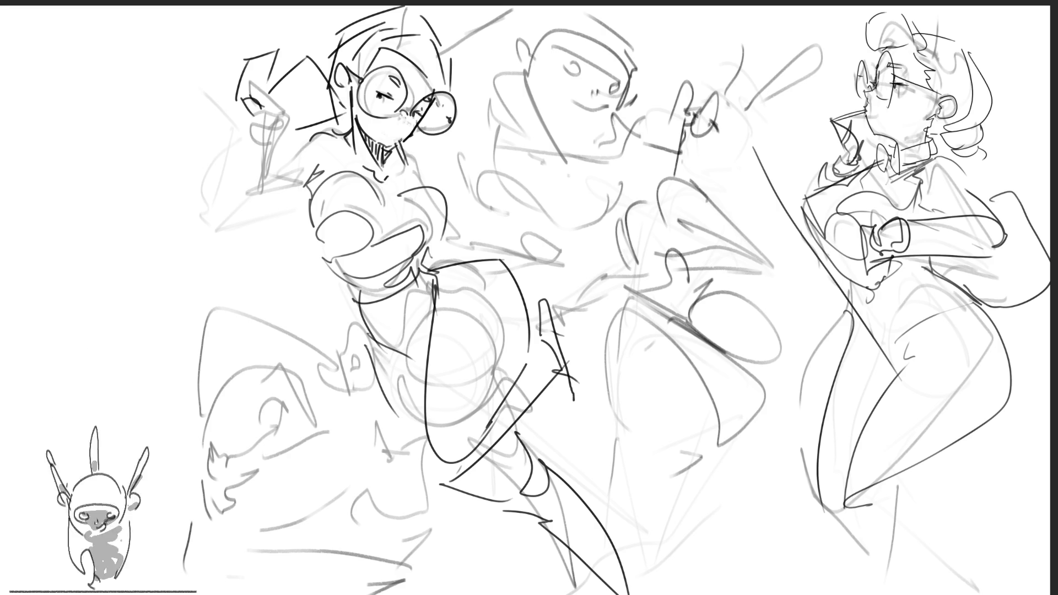
pyautogui.moveTo(538, 248); pyautogui.dragTo(543, 304)
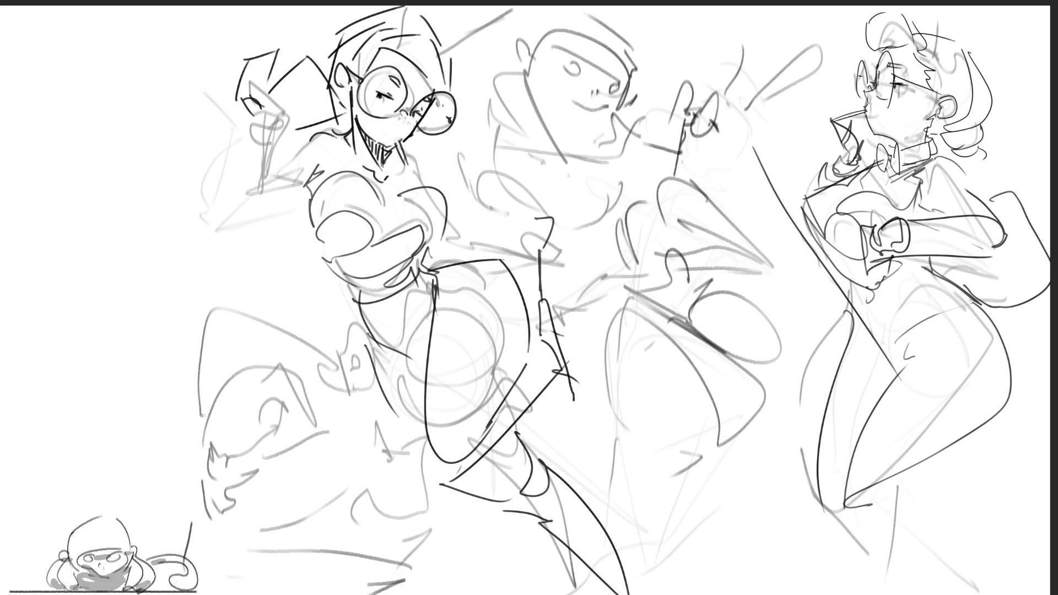
pyautogui.moveTo(541, 238); pyautogui.dragTo(560, 258)
pyautogui.moveTo(536, 216)
pyautogui.mouseDown()
pyautogui.moveTo(523, 242)
pyautogui.moveTo(501, 225)
pyautogui.moveTo(519, 252)
pyautogui.mouseUp()
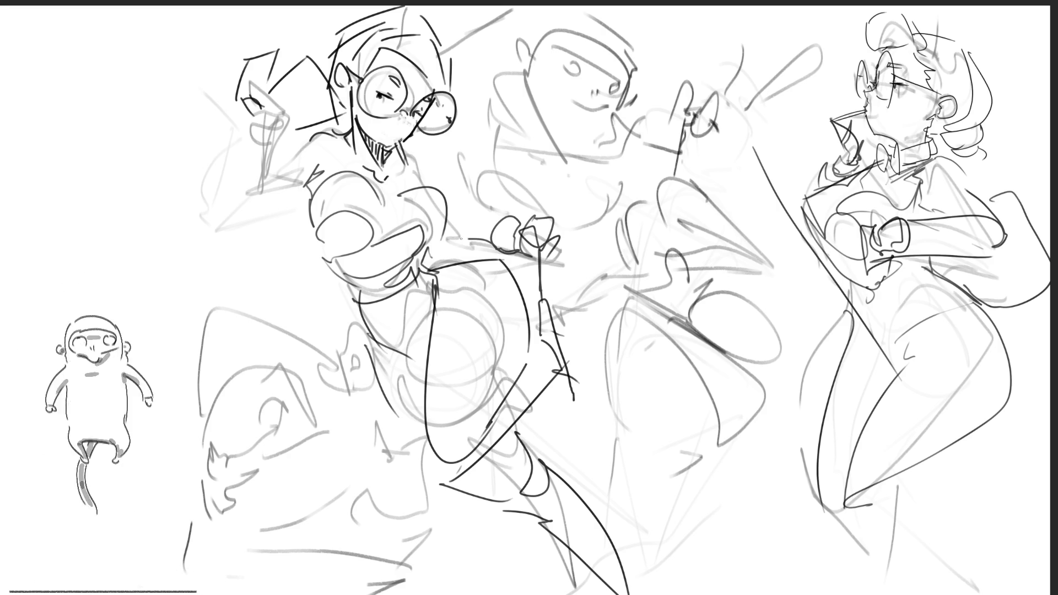
pyautogui.moveTo(451, 212); pyautogui.dragTo(496, 218)
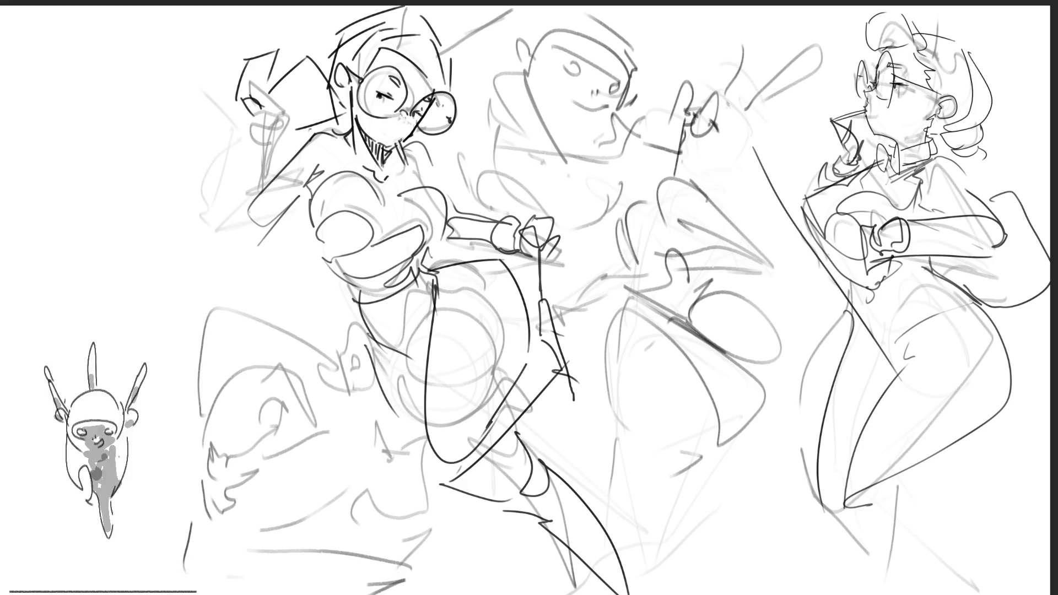
pyautogui.moveTo(249, 217); pyautogui.dragTo(187, 340)
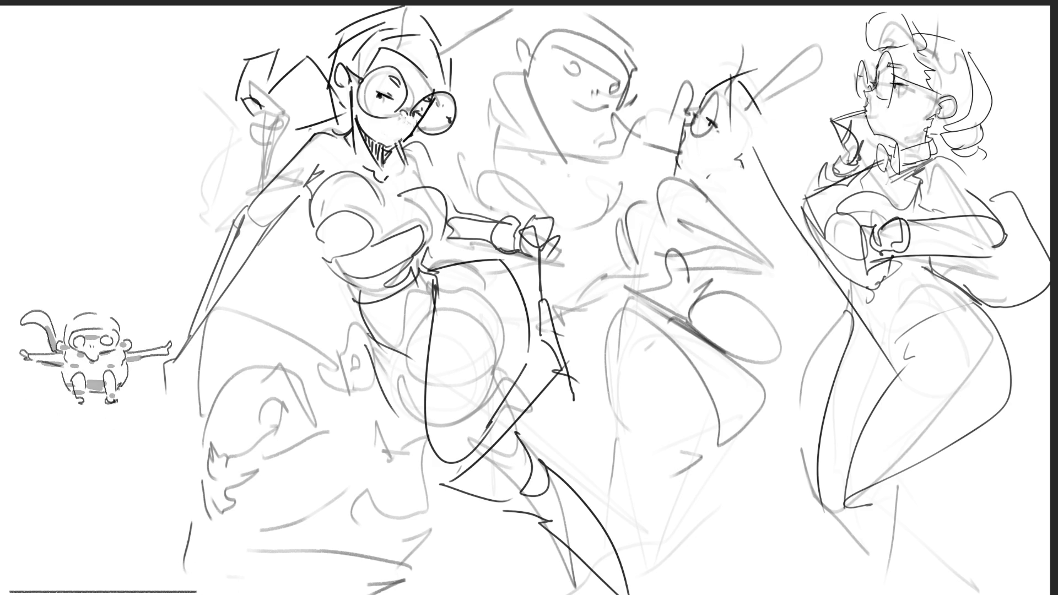
# Step: Ink a profile head with glasses on the middle-right sketch
pyautogui.moveTo(734, 145); pyautogui.dragTo(748, 167)
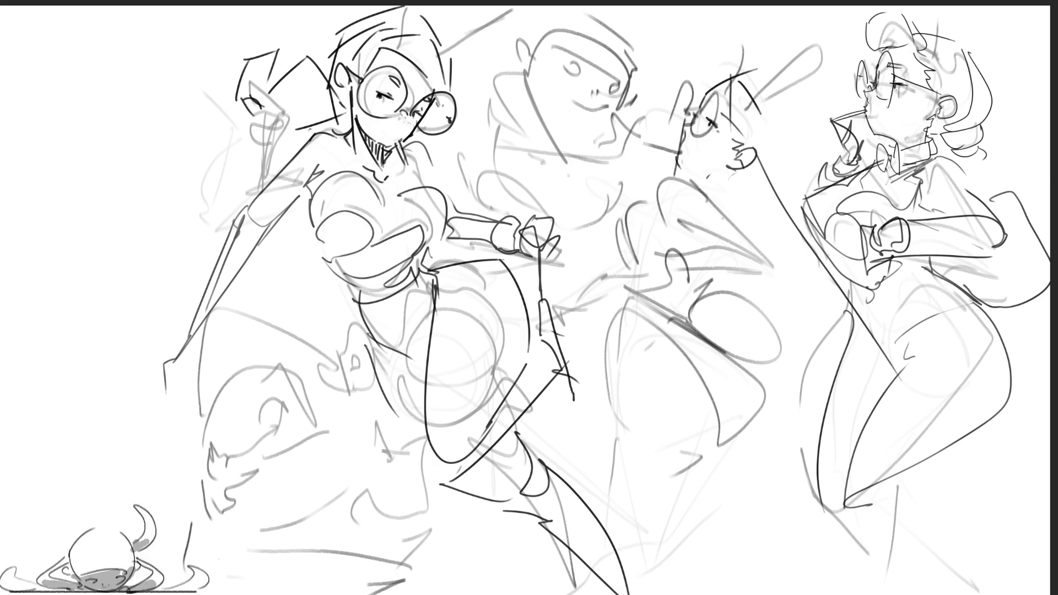
pyautogui.moveTo(706, 176); pyautogui.dragTo(764, 186)
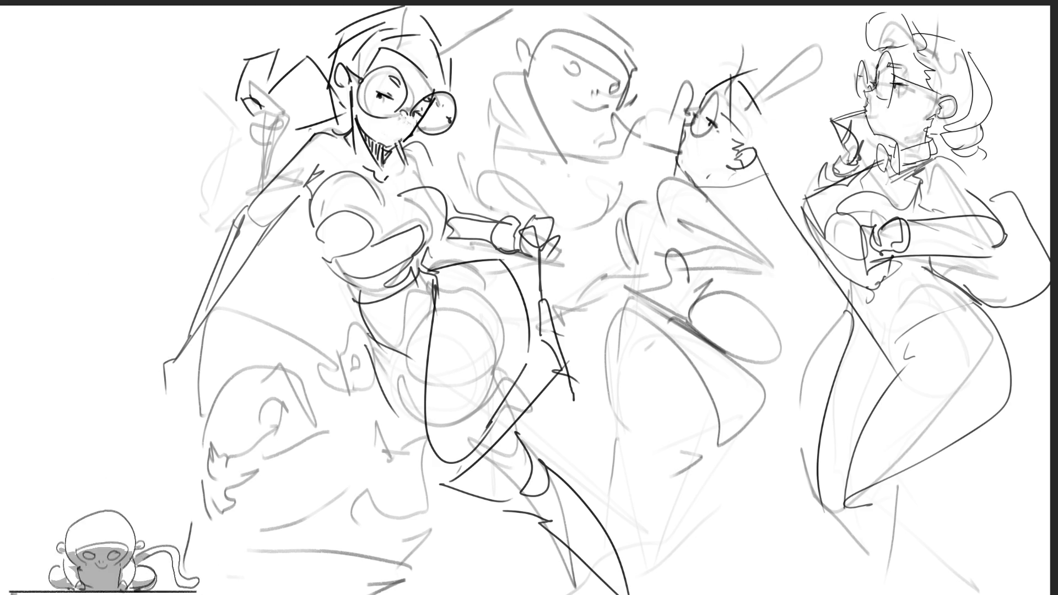
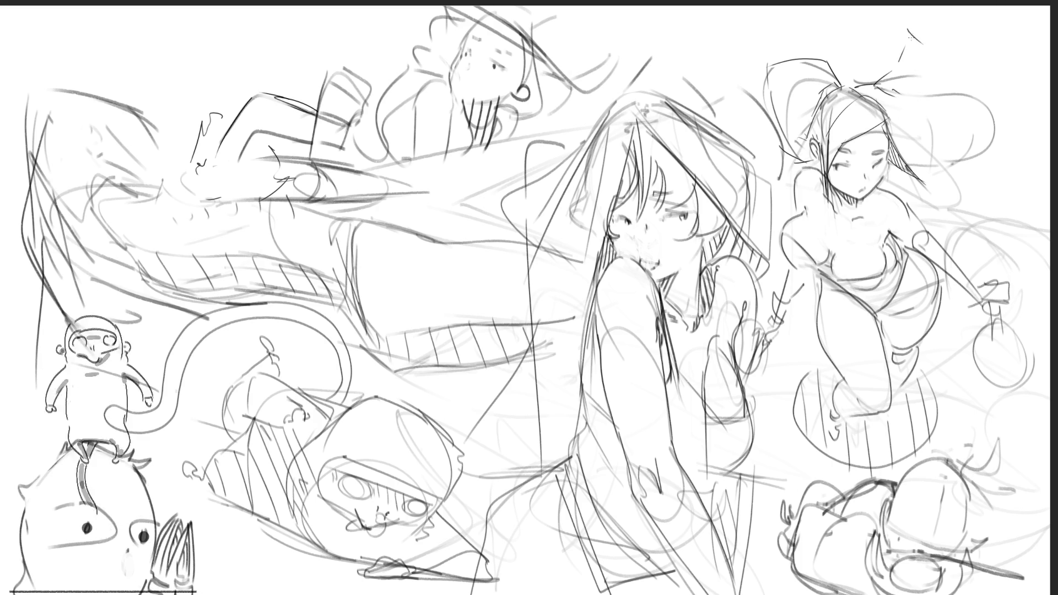
# Step: Add a pencil stroke to the large bow above the right-hand girl's head
pyautogui.moveTo(944, 49); pyautogui.dragTo(946, 80)
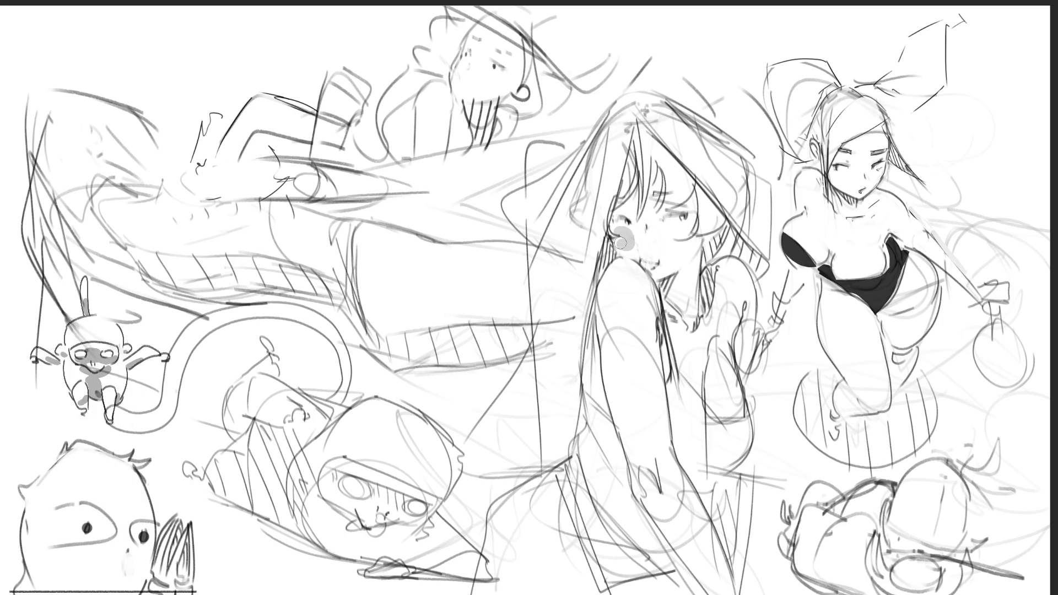
# Step: Dab a soft grey blush onto the central girl's cheek
pyautogui.moveTo(681, 232)
pyautogui.mouseDown()
pyautogui.moveTo(672, 238)
pyautogui.moveTo(690, 242)
pyautogui.mouseUp()
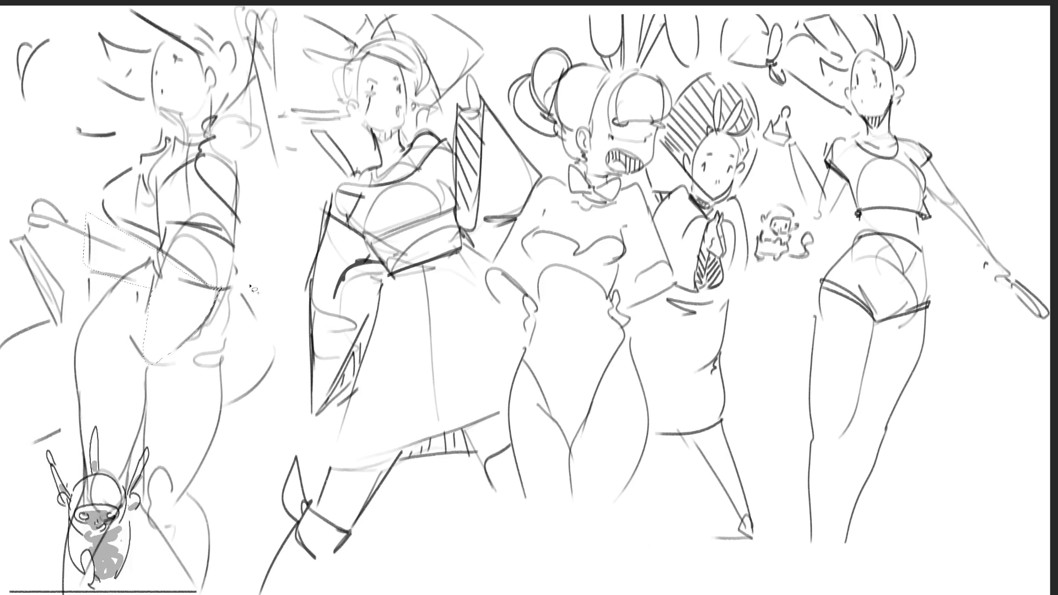
# Step: Extend the lasso outline around the left figure's top and shorts
pyautogui.moveTo(89, 273); pyautogui.dragTo(147, 273)
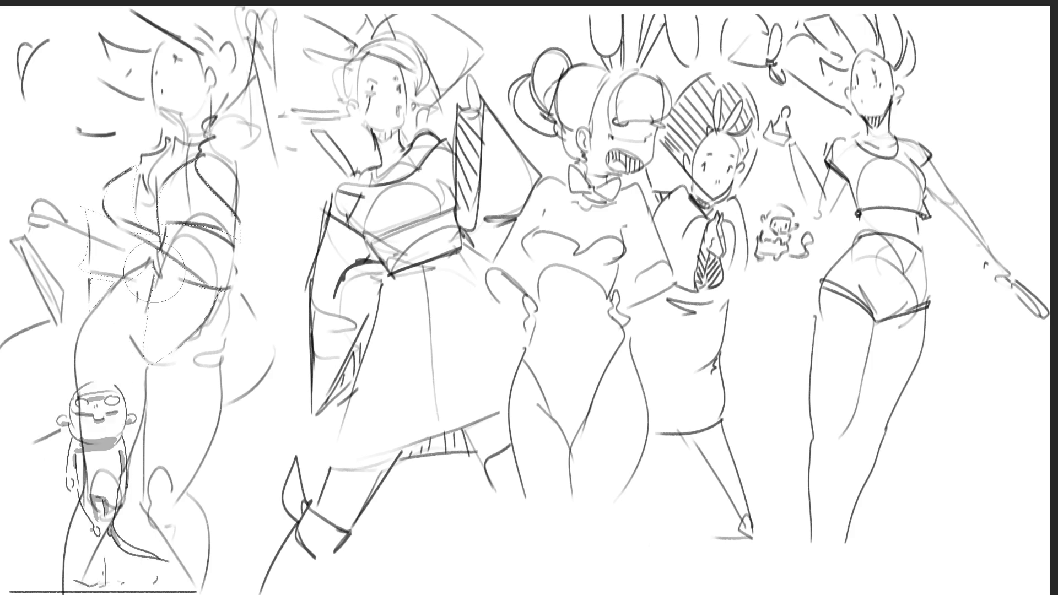
# Step: Shade the left figure's outlined top and shorts grey, darkening the shorts
pyautogui.moveTo(206, 170); pyautogui.dragTo(178, 282)
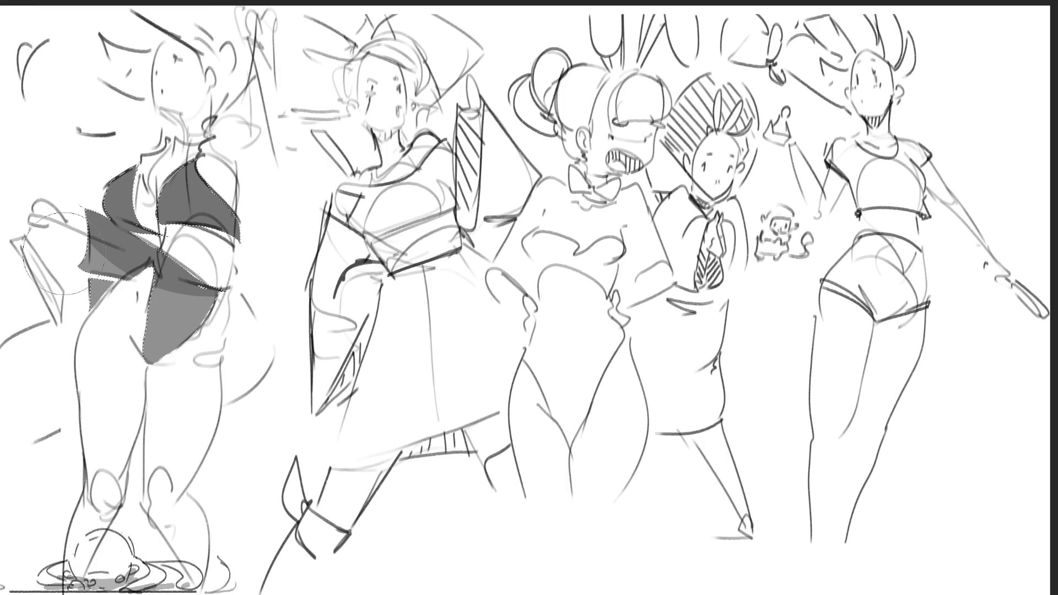
pyautogui.moveTo(50, 240)
pyautogui.mouseDown()
pyautogui.moveTo(150, 265)
pyautogui.moveTo(266, 239)
pyautogui.mouseUp()
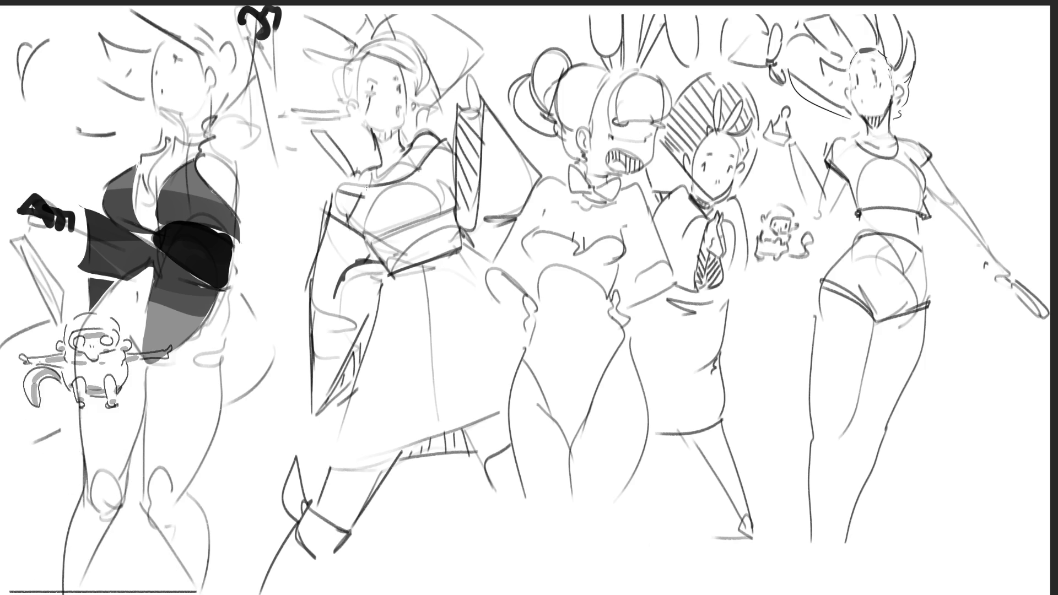
# Step: Draw a diagonal line across the second figure's chest and vertical lines down its skirt
pyautogui.moveTo(363, 187); pyautogui.dragTo(405, 225)
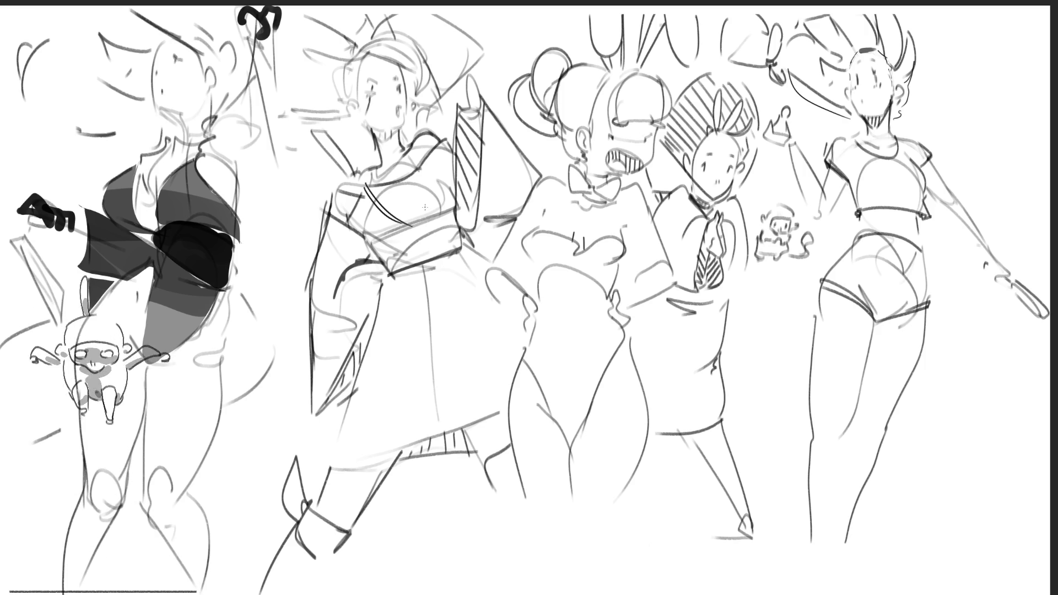
pyautogui.moveTo(424, 262); pyautogui.dragTo(445, 453)
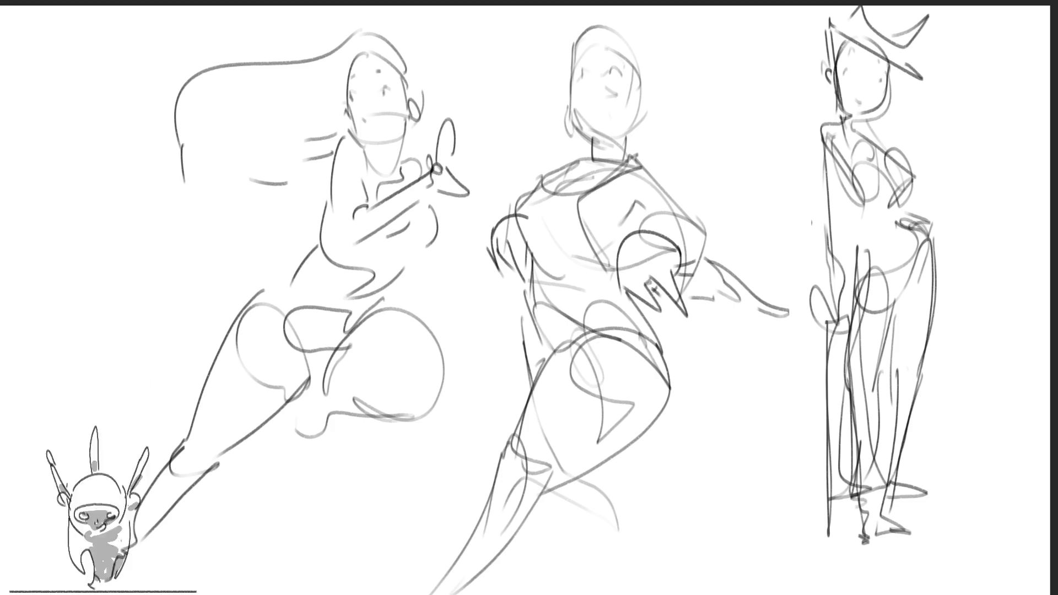
# Step: Fade the three figures' strokes to light grey with a lightening sweep
pyautogui.moveTo(873, 142)
pyautogui.mouseDown()
pyautogui.moveTo(885, 342)
pyautogui.moveTo(862, 47)
pyautogui.mouseUp()
pyautogui.moveTo(562, 221)
pyautogui.mouseDown()
pyautogui.moveTo(72, 460)
pyautogui.moveTo(306, 224)
pyautogui.moveTo(696, 142)
pyautogui.moveTo(641, 397)
pyautogui.mouseUp()
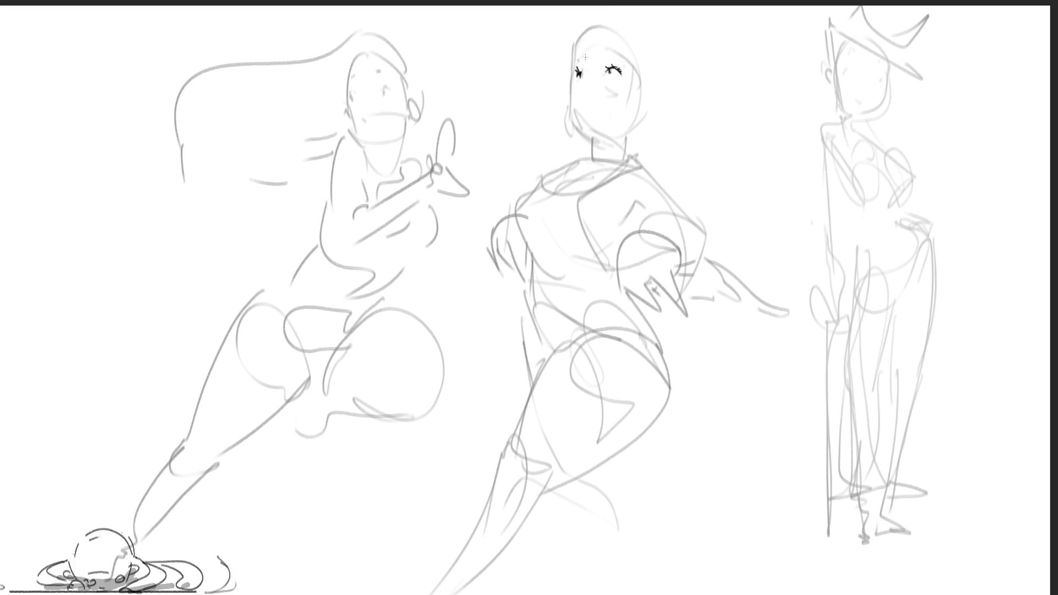
# Step: Ink the middle figure's eyebrow, neck and ear, undoing stray face and jaw marks
pyautogui.moveTo(596, 54); pyautogui.dragTo(610, 52)
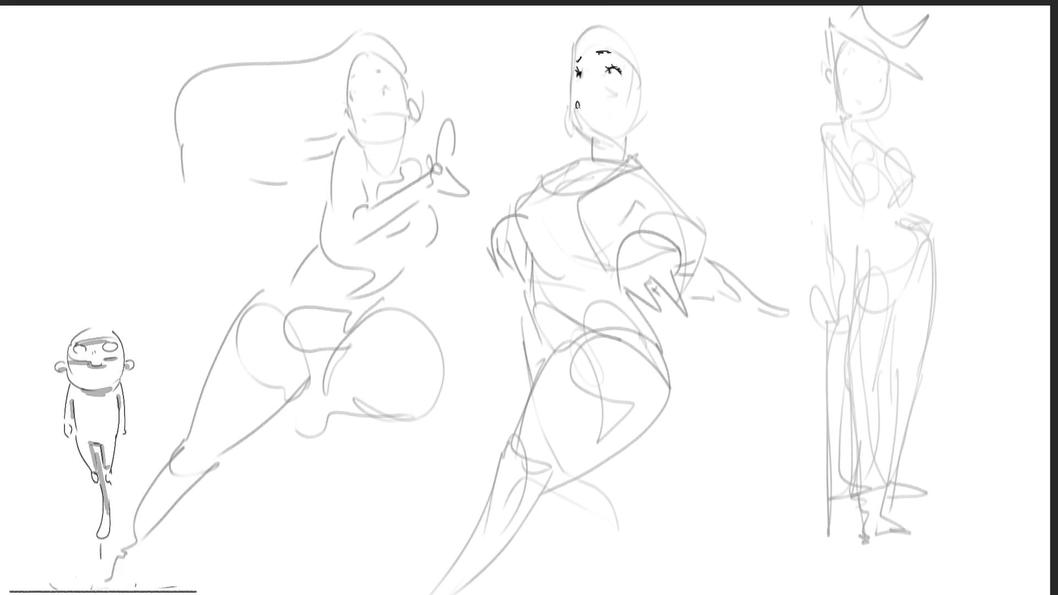
pyautogui.moveTo(607, 83)
pyautogui.mouseDown()
pyautogui.moveTo(617, 83)
pyautogui.moveTo(586, 136)
pyautogui.mouseUp()
pyautogui.hotkey('ctrl', 'z')
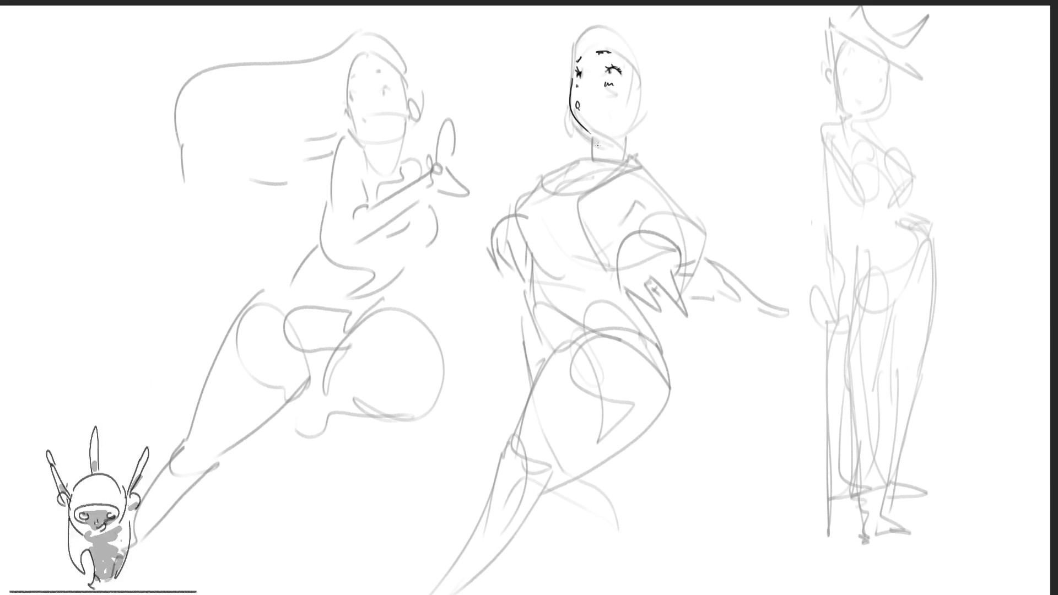
pyautogui.moveTo(573, 65); pyautogui.dragTo(590, 136)
pyautogui.hotkey('ctrl', 'z')
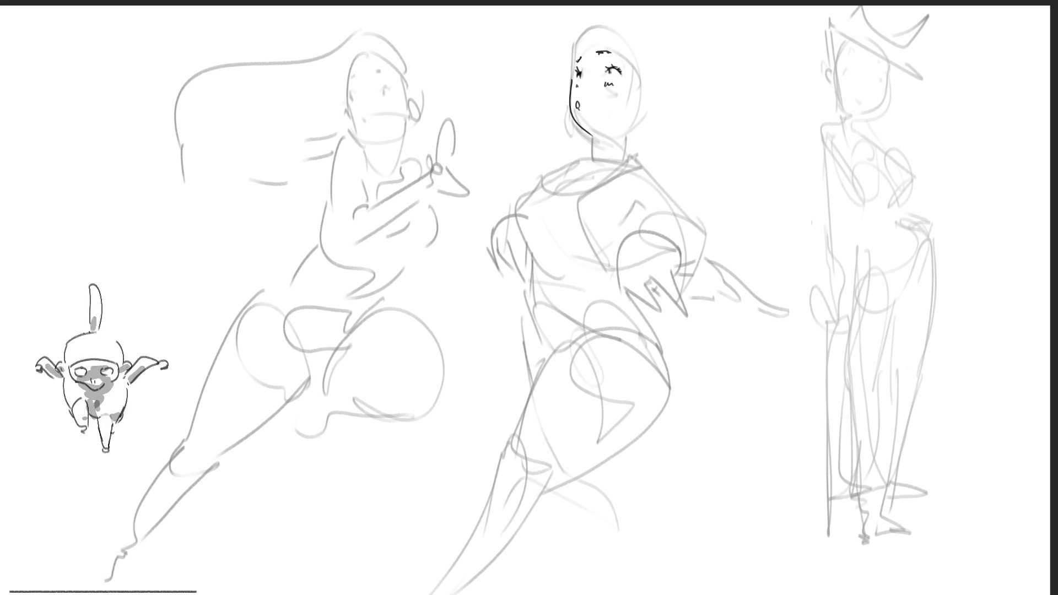
pyautogui.moveTo(625, 137); pyautogui.dragTo(628, 162)
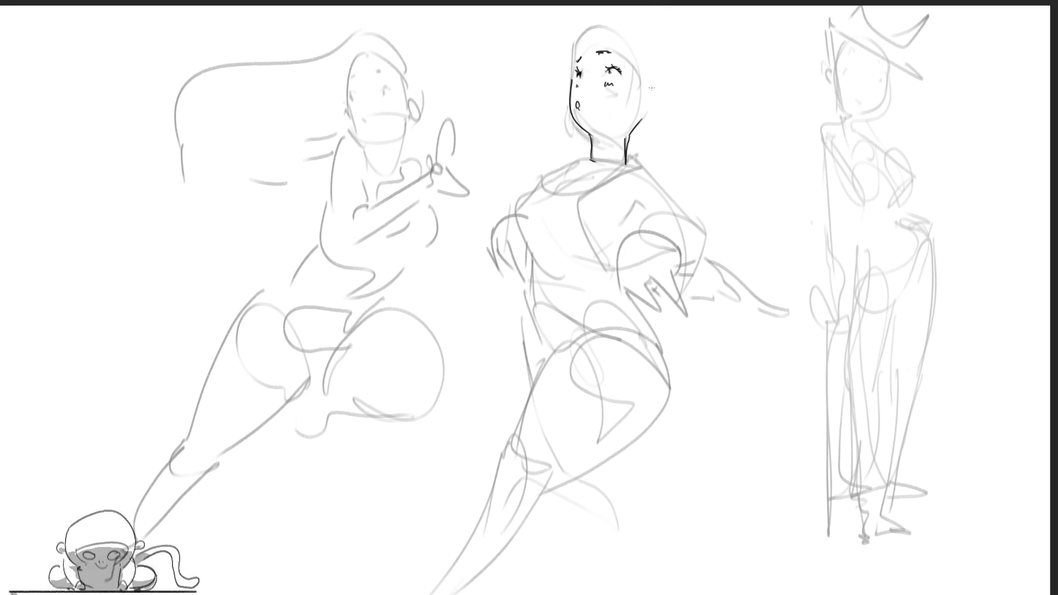
pyautogui.moveTo(646, 89); pyautogui.dragTo(650, 111)
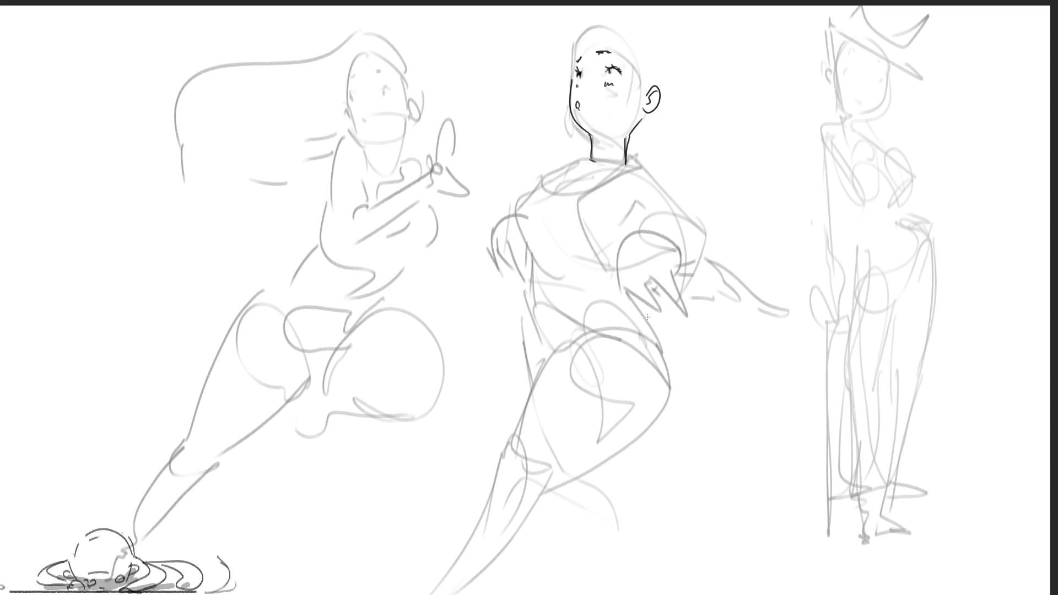
# Step: Ink dark lines across the middle figure's chest, down its torso sides and hip
pyautogui.moveTo(511, 211)
pyautogui.mouseDown()
pyautogui.moveTo(539, 179)
pyautogui.moveTo(581, 193)
pyautogui.moveTo(630, 161)
pyautogui.mouseUp()
pyautogui.moveTo(579, 196); pyautogui.dragTo(606, 268)
pyautogui.moveTo(515, 215); pyautogui.dragTo(537, 269)
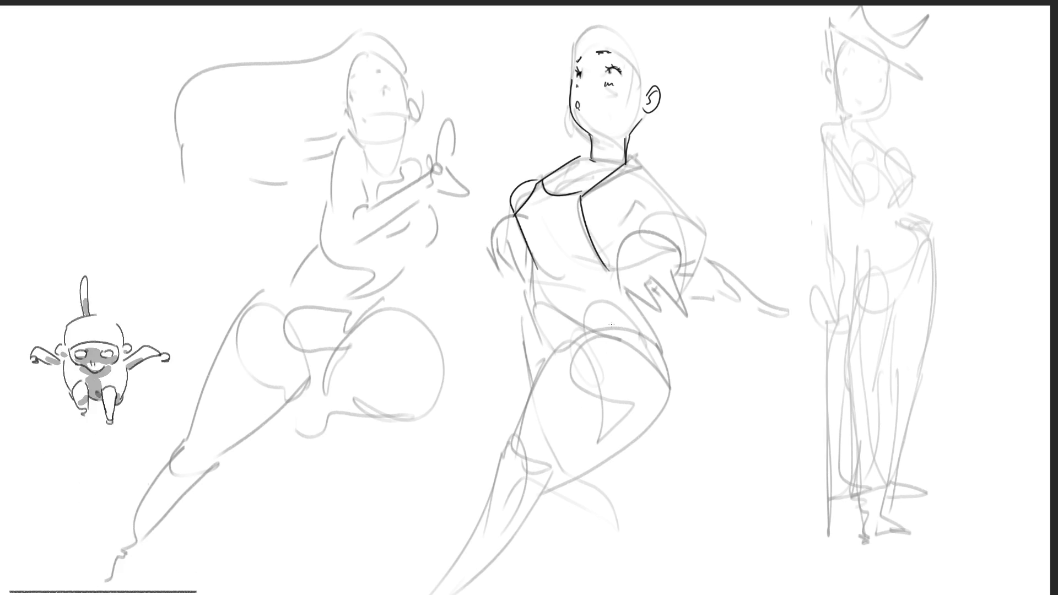
pyautogui.moveTo(528, 273); pyautogui.dragTo(536, 333)
pyautogui.hotkey('ctrl', 'z')
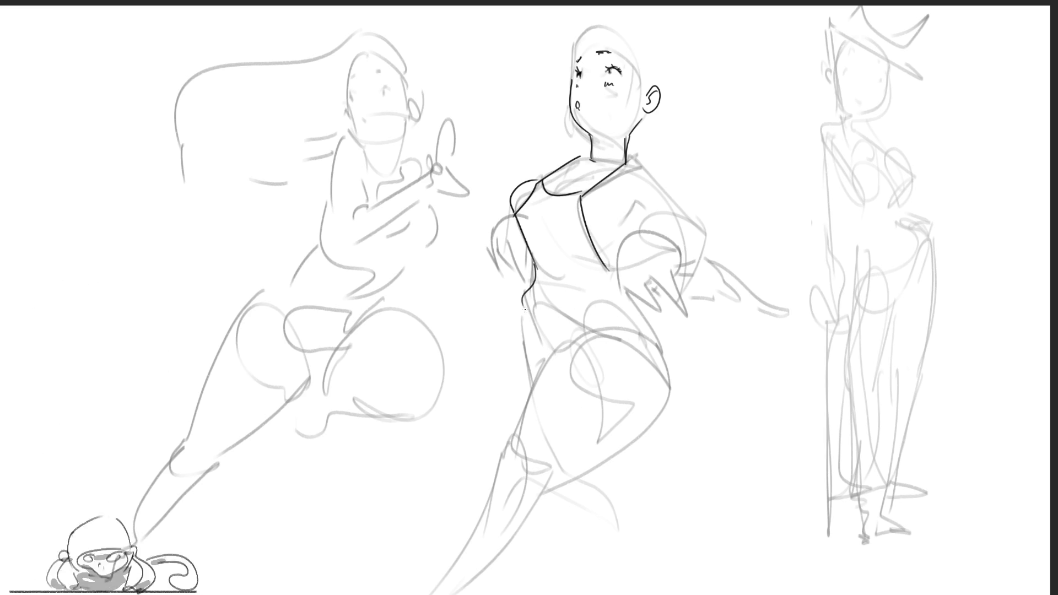
pyautogui.moveTo(522, 302)
pyautogui.mouseDown()
pyautogui.moveTo(511, 345)
pyautogui.moveTo(687, 387)
pyautogui.mouseUp()
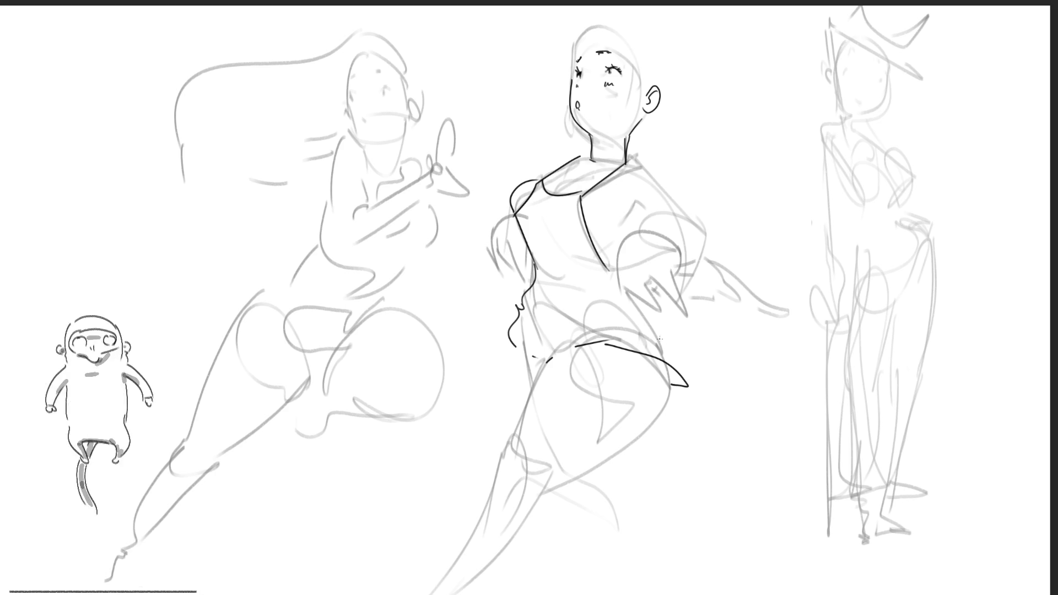
pyautogui.moveTo(630, 293); pyautogui.dragTo(686, 381)
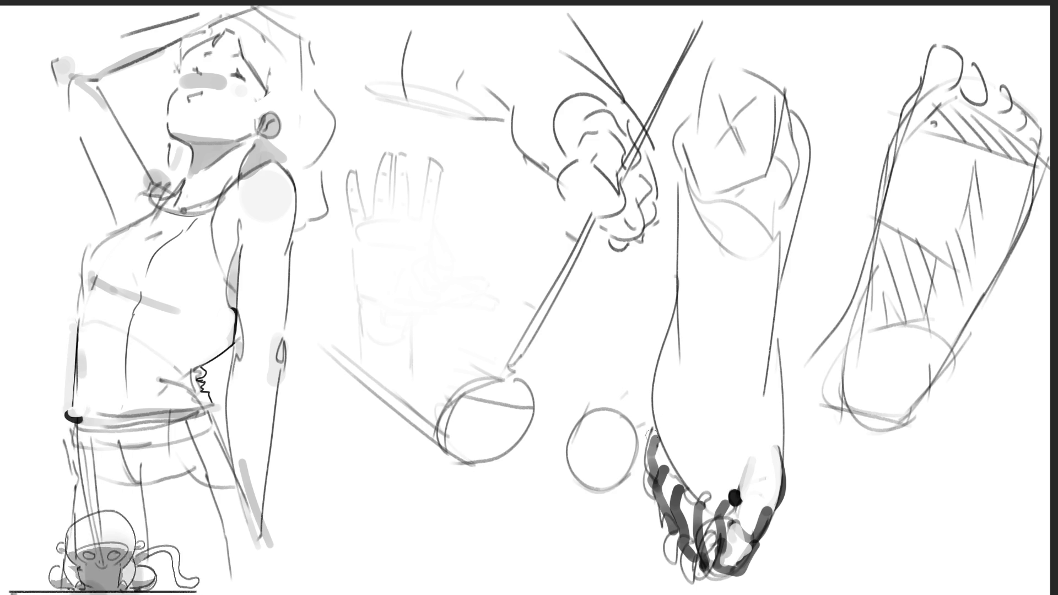
# Step: Darken the foot's left edge, erase lower-right strokes and undo a stray line
pyautogui.moveTo(669, 314); pyautogui.dragTo(653, 459)
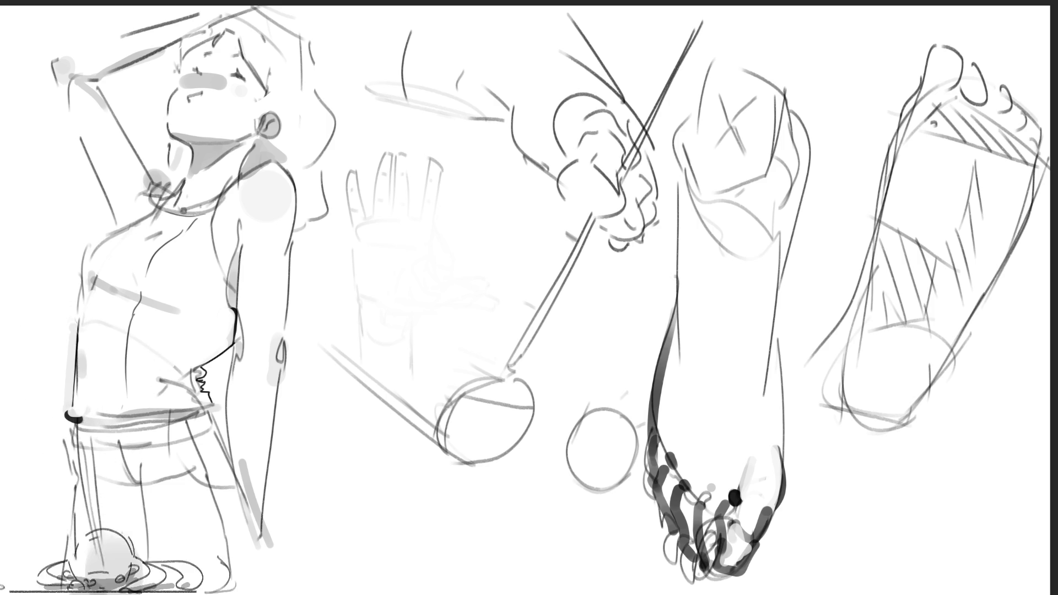
pyautogui.moveTo(739, 549)
pyautogui.mouseDown()
pyautogui.moveTo(765, 507)
pyautogui.moveTo(722, 562)
pyautogui.mouseUp()
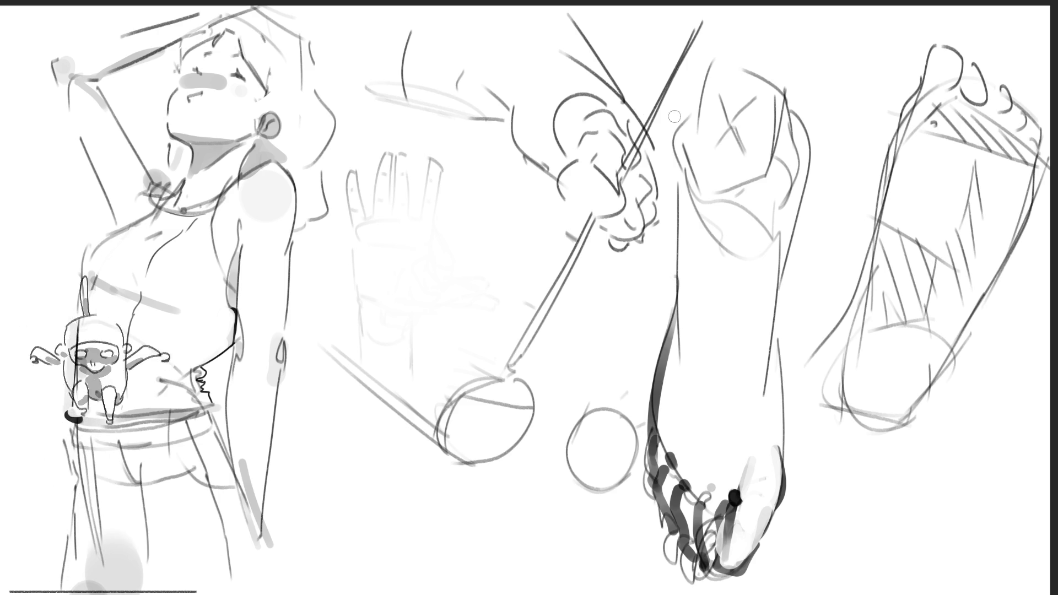
pyautogui.moveTo(625, 410)
pyautogui.mouseDown()
pyautogui.moveTo(885, 521)
pyautogui.moveTo(523, 589)
pyautogui.mouseUp()
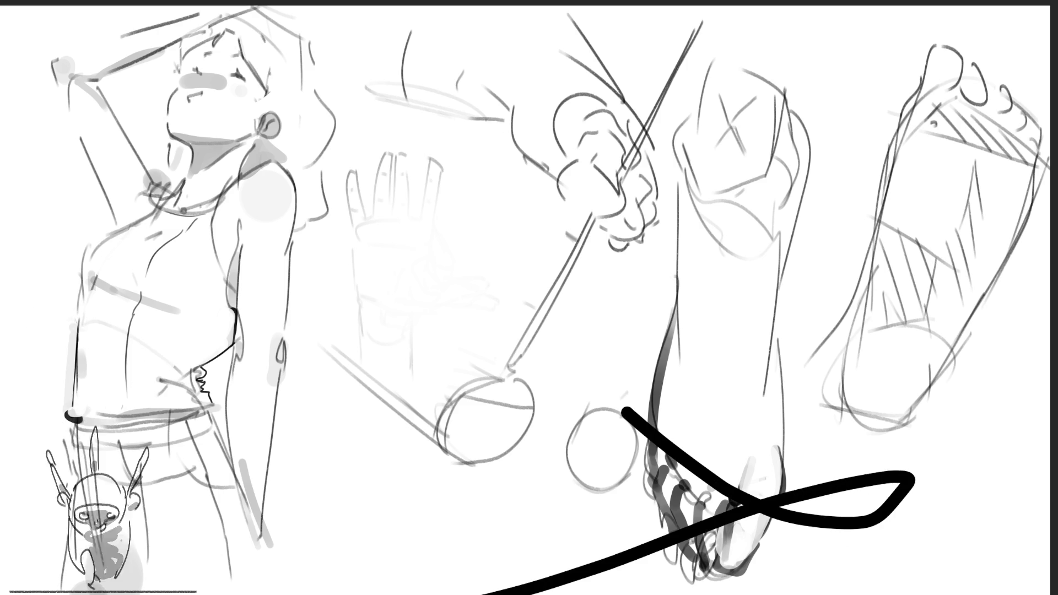
pyautogui.hotkey('ctrl', 'z')
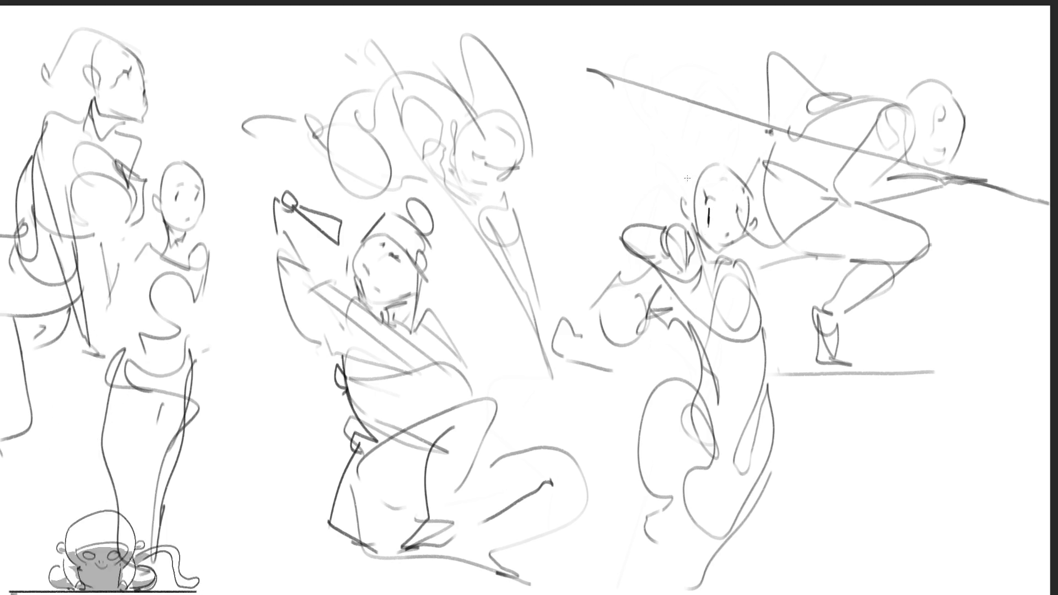
# Step: Sketch loose curling hair strands around the figure's head, undoing one unwanted squiggle
pyautogui.moveTo(707, 161); pyautogui.dragTo(686, 195)
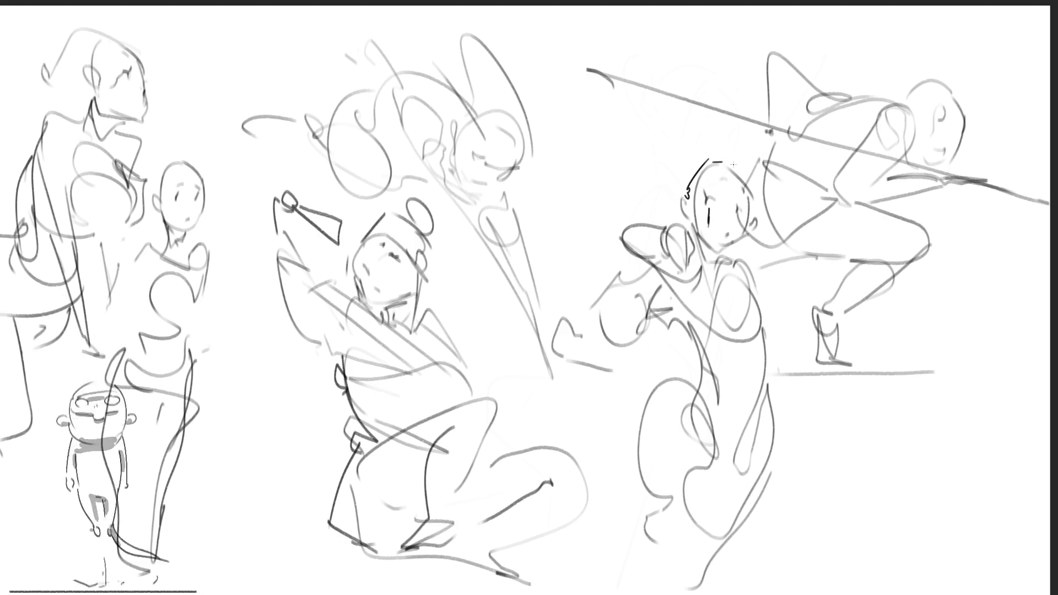
pyautogui.moveTo(702, 115); pyautogui.dragTo(748, 184)
pyautogui.moveTo(651, 178); pyautogui.dragTo(658, 204)
pyautogui.moveTo(675, 147)
pyautogui.mouseDown()
pyautogui.moveTo(651, 177)
pyautogui.moveTo(652, 166)
pyautogui.moveTo(594, 133)
pyautogui.mouseUp()
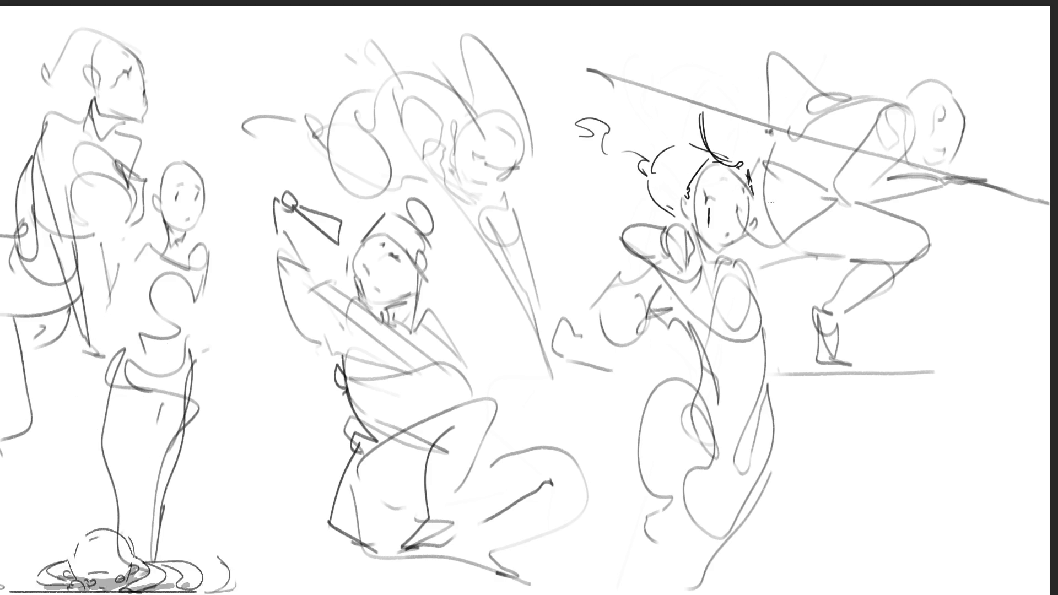
pyautogui.hotkey('ctrl', 'z')
pyautogui.hotkey('ctrl', 'z')
pyautogui.moveTo(654, 157); pyautogui.dragTo(671, 216)
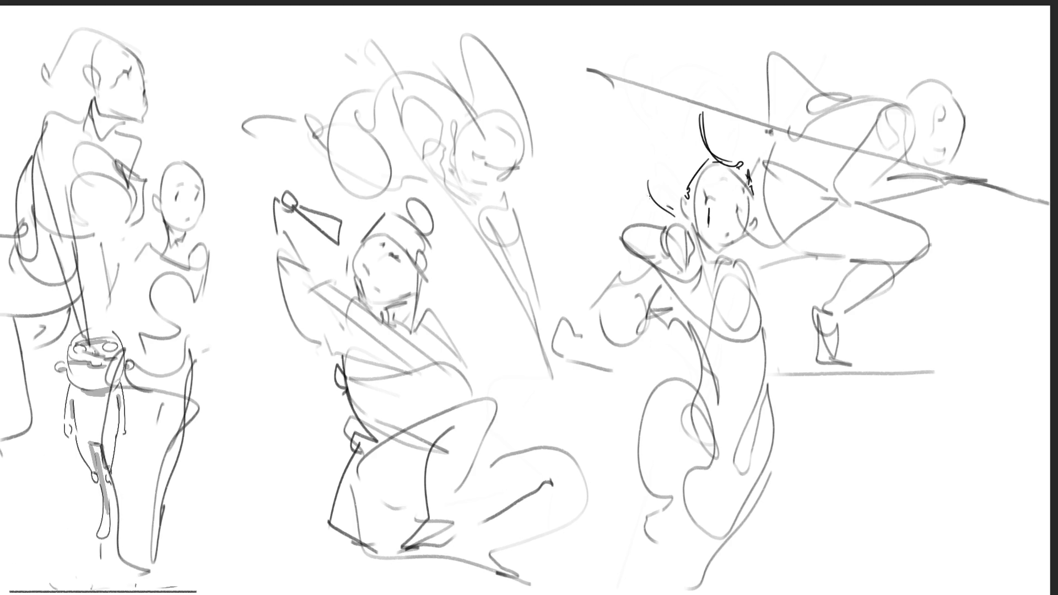
pyautogui.moveTo(615, 159); pyautogui.dragTo(657, 188)
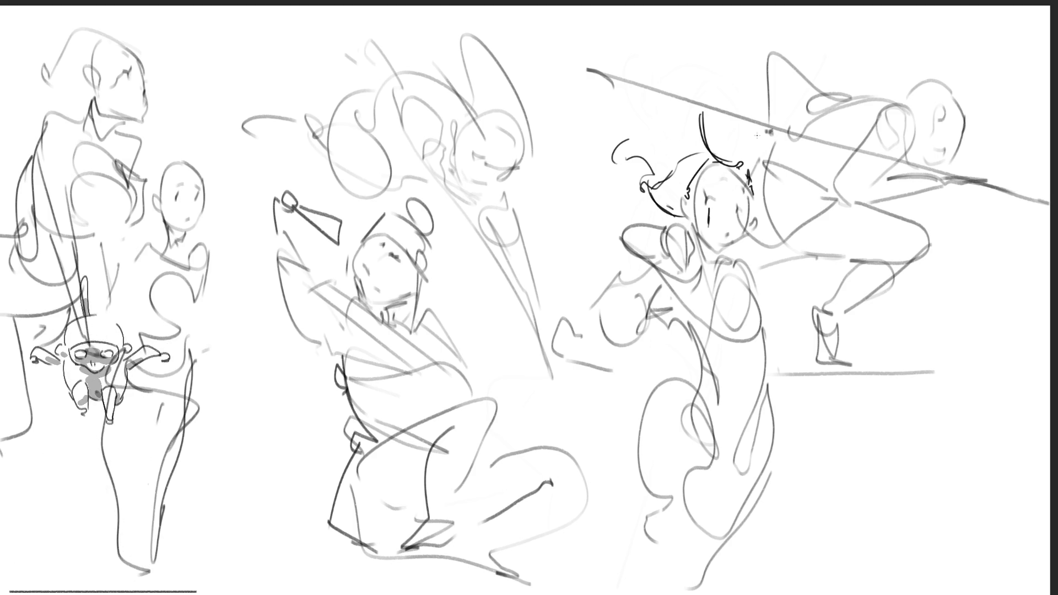
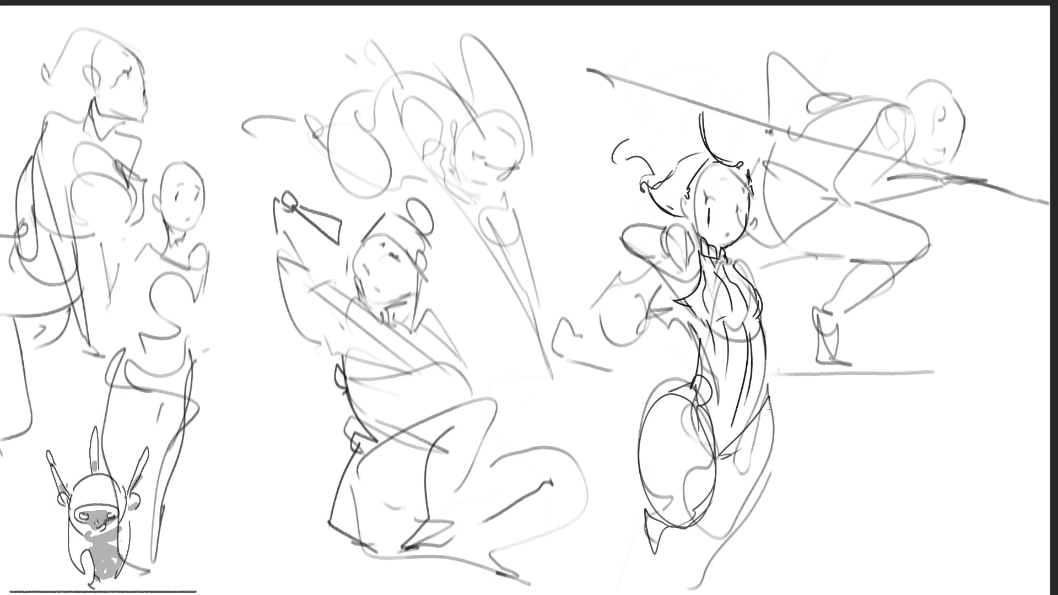
# Step: Sketch curly hair strokes and a raised arm with hand on the right figure, undoing the last hand stroke
pyautogui.moveTo(730, 538)
pyautogui.mouseDown()
pyautogui.moveTo(683, 563)
pyautogui.moveTo(670, 585)
pyautogui.mouseUp()
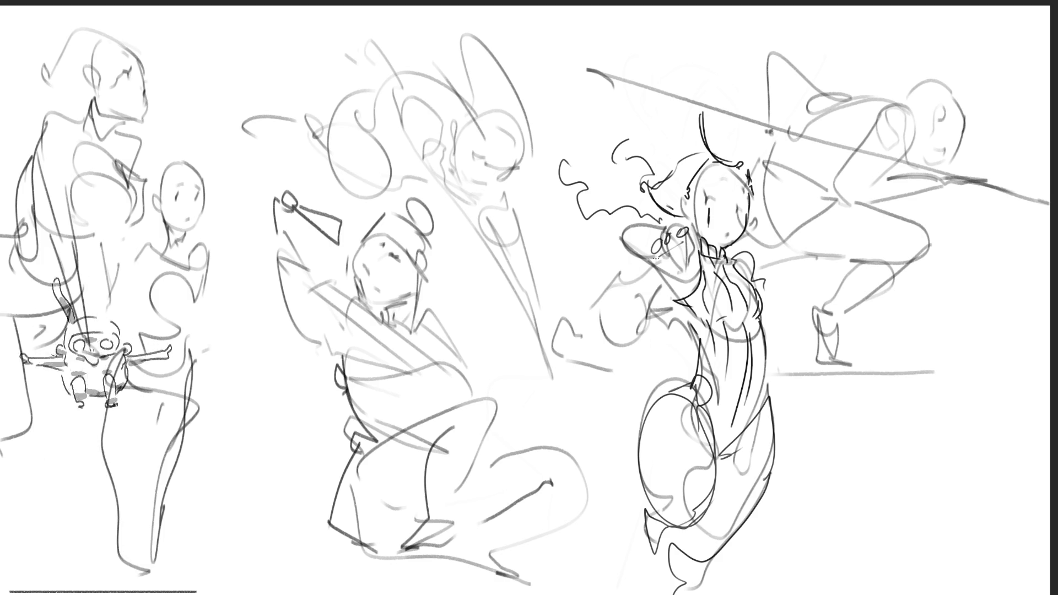
pyautogui.moveTo(677, 227)
pyautogui.mouseDown()
pyautogui.moveTo(696, 253)
pyautogui.moveTo(648, 253)
pyautogui.moveTo(645, 226)
pyautogui.mouseUp()
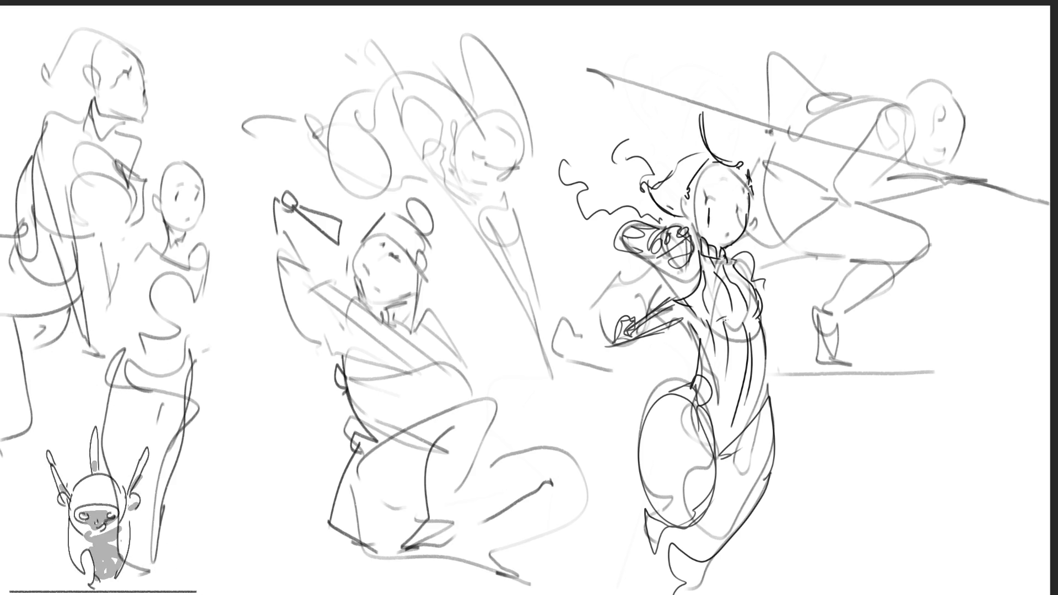
pyautogui.hotkey('ctrl', 'z')
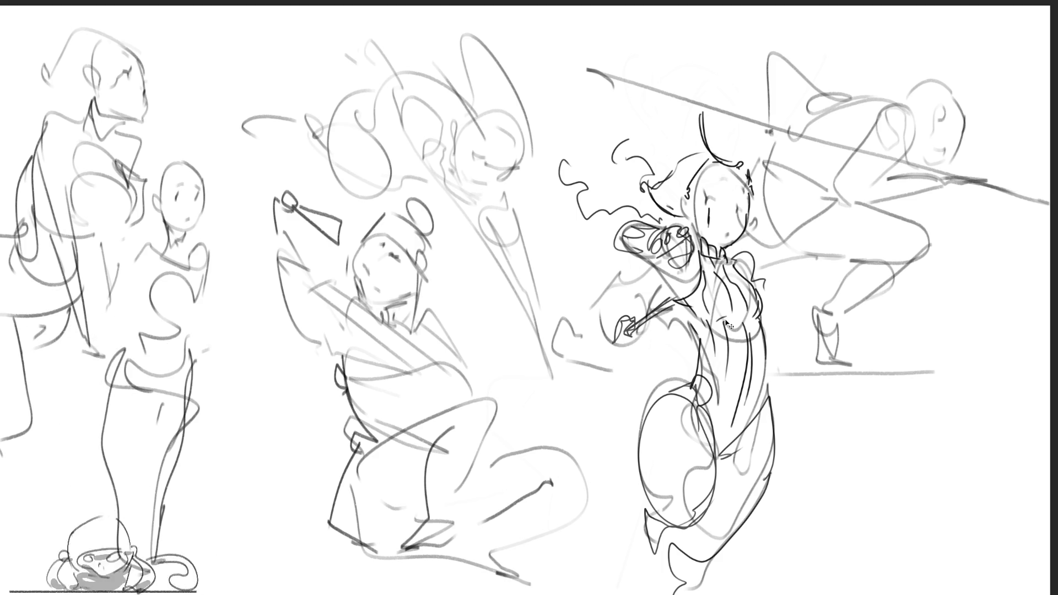
# Step: Undo further hand strokes, then redo them back along with the line across the figure's waist
pyautogui.hotkey('ctrl', 'z')
pyautogui.hotkey('ctrl', 'z')
pyautogui.hotkey('ctrl', 'z')
pyautogui.hotkey('ctrl', 'shift', 'z')
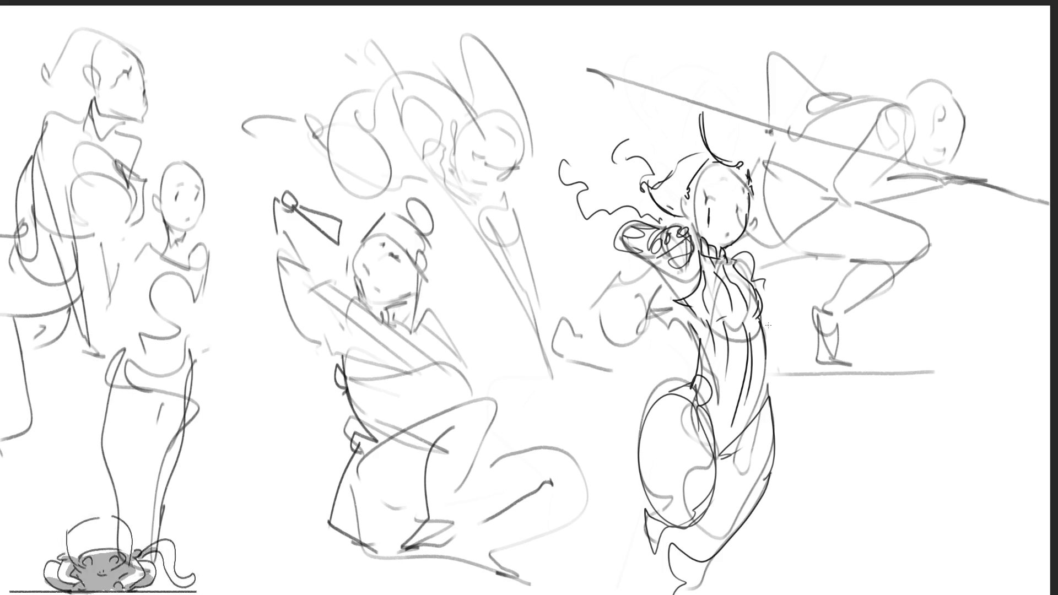
pyautogui.hotkey('ctrl', 'shift', 'z')
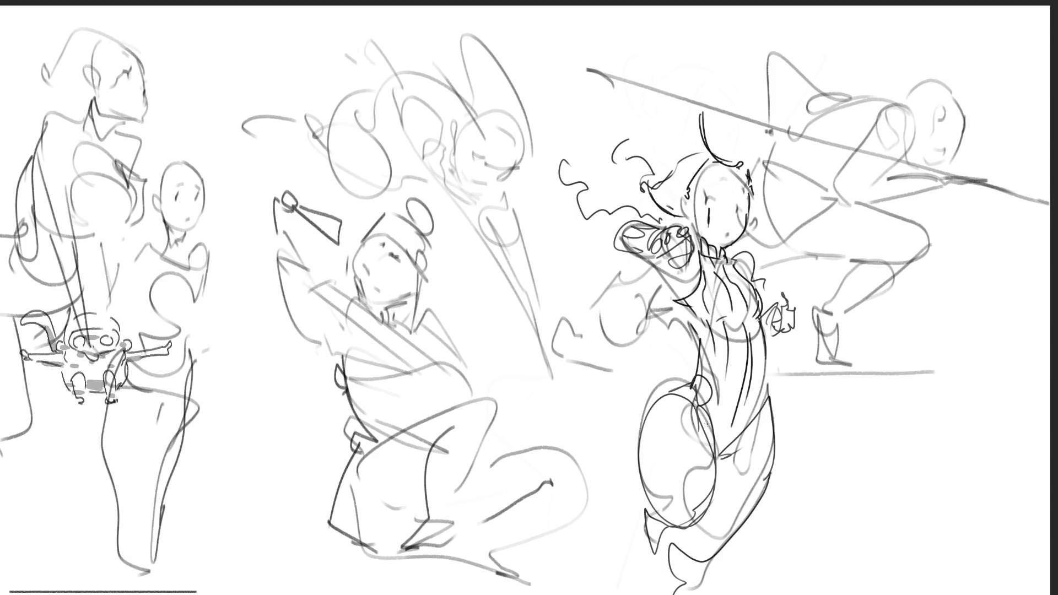
pyautogui.hotkey('ctrl', 'shift', 'z')
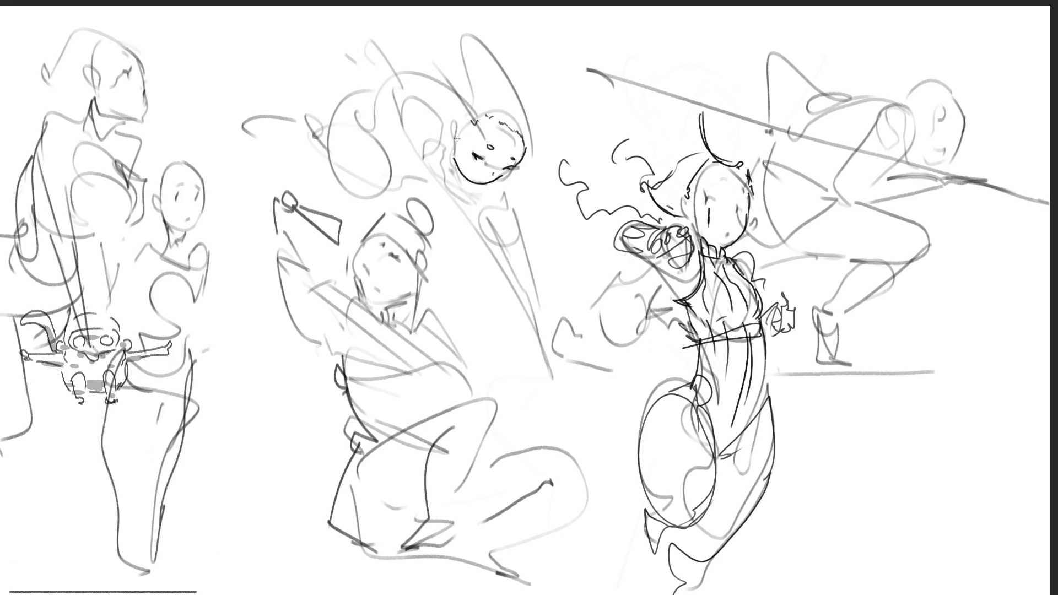
# Step: Draw an ear and strokes above the flying figure's head, plus its long outstretched arm
pyautogui.moveTo(457, 120); pyautogui.dragTo(456, 139)
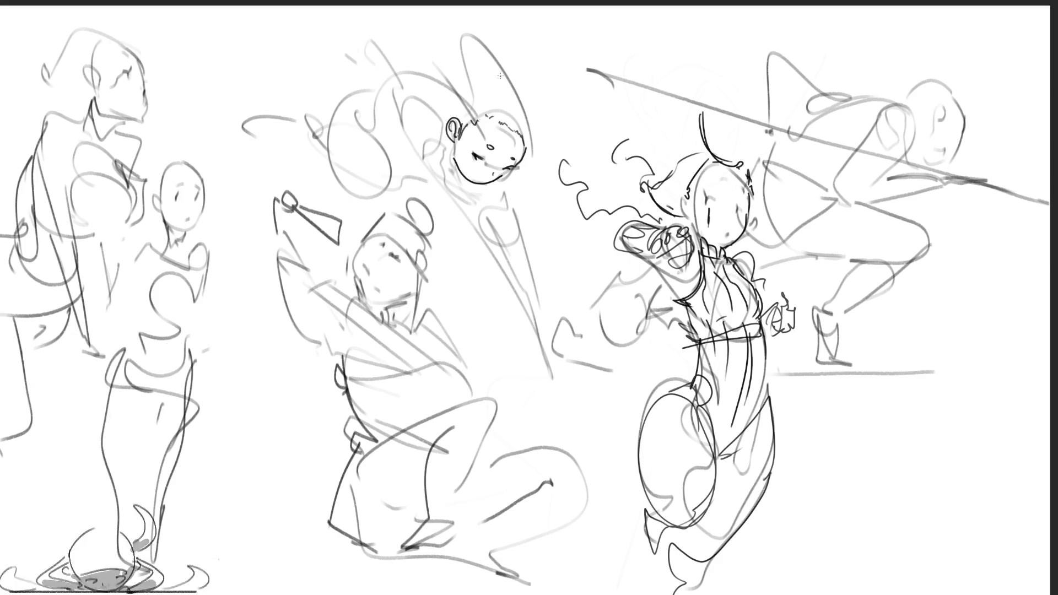
pyautogui.moveTo(494, 70); pyautogui.dragTo(518, 123)
pyautogui.moveTo(493, 78); pyautogui.dragTo(520, 126)
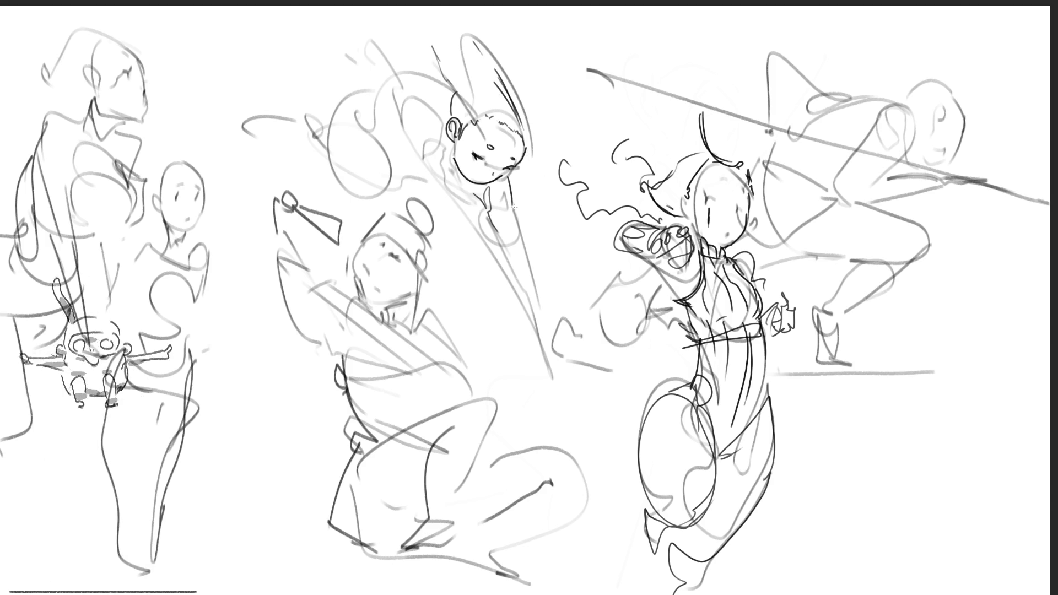
pyautogui.moveTo(520, 291); pyautogui.dragTo(537, 337)
pyautogui.moveTo(527, 258); pyautogui.dragTo(549, 347)
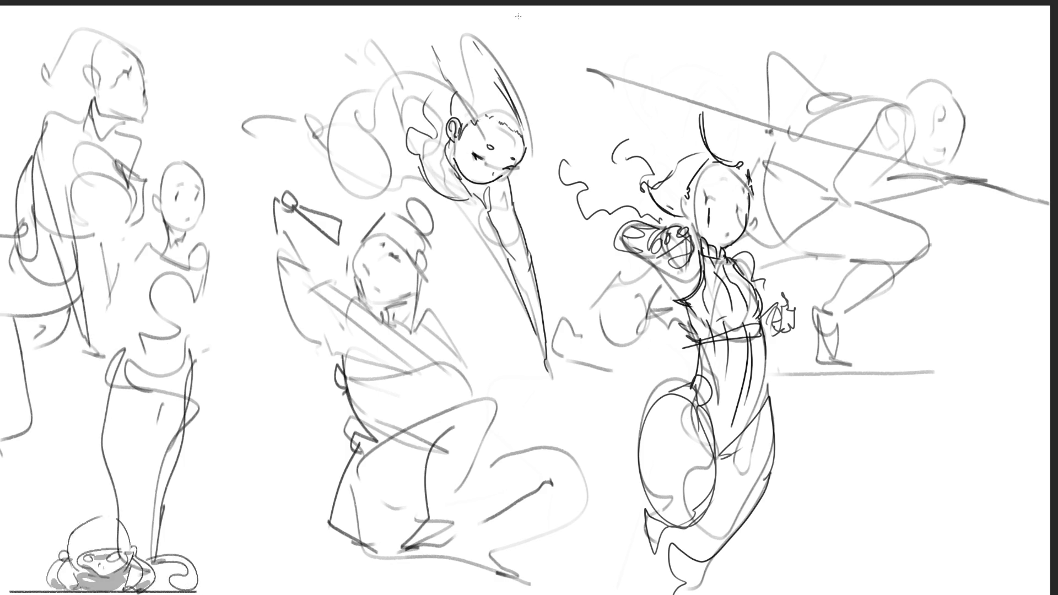
# Step: Sweep wing-like curves off the flying figure's head and refine the small arm strokes nearby
pyautogui.moveTo(439, 42); pyautogui.dragTo(395, 87)
pyautogui.moveTo(394, 50); pyautogui.dragTo(408, 141)
pyautogui.moveTo(405, 90); pyautogui.dragTo(417, 103)
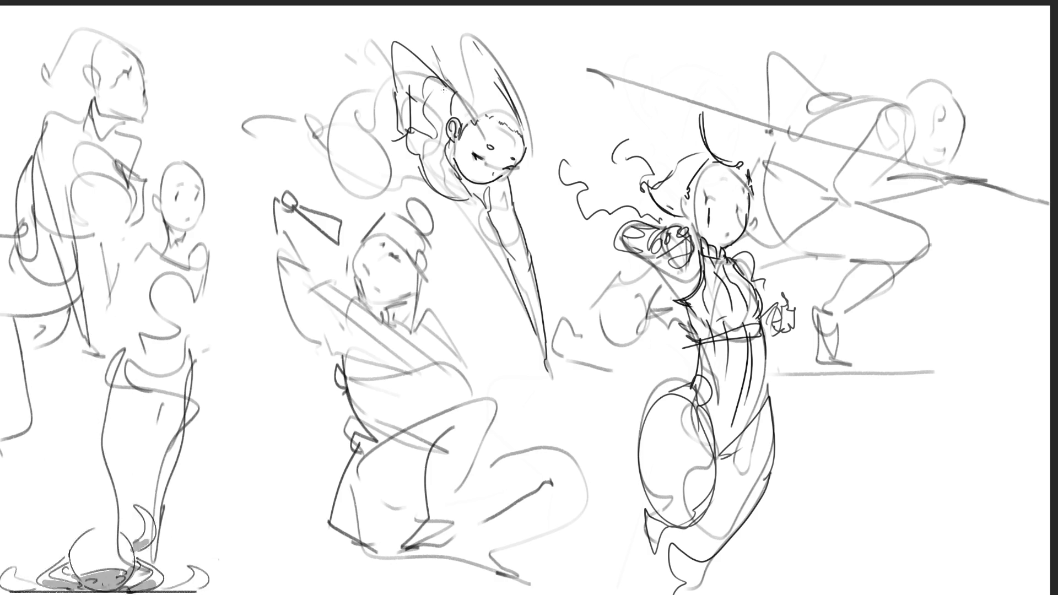
# Step: Add loose curves around the flying figure's head and a reaching limb from the right figure's shoulder
pyautogui.moveTo(354, 79); pyautogui.dragTo(406, 73)
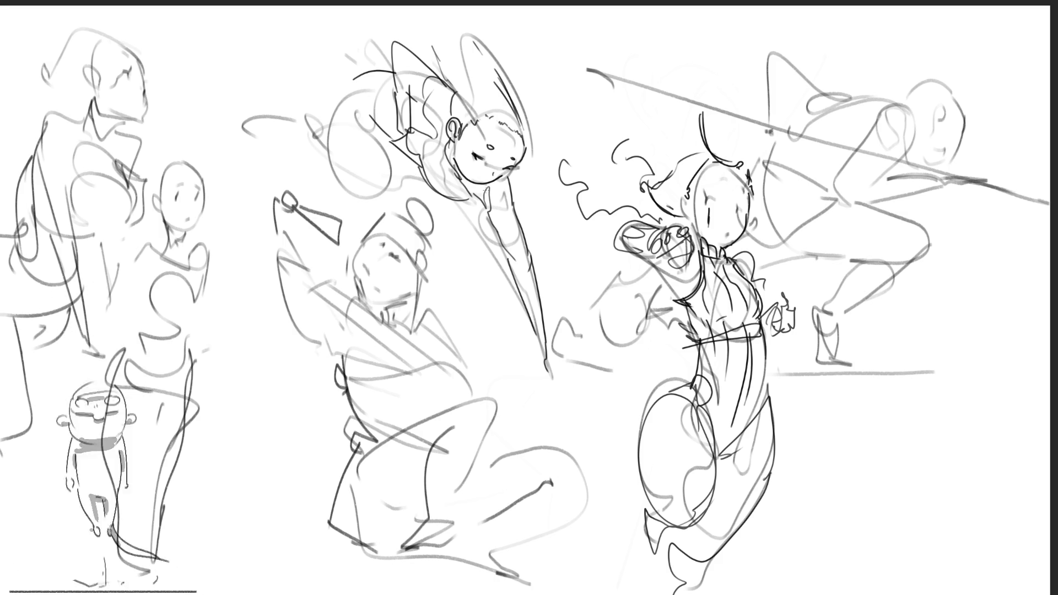
pyautogui.moveTo(364, 73); pyautogui.dragTo(331, 181)
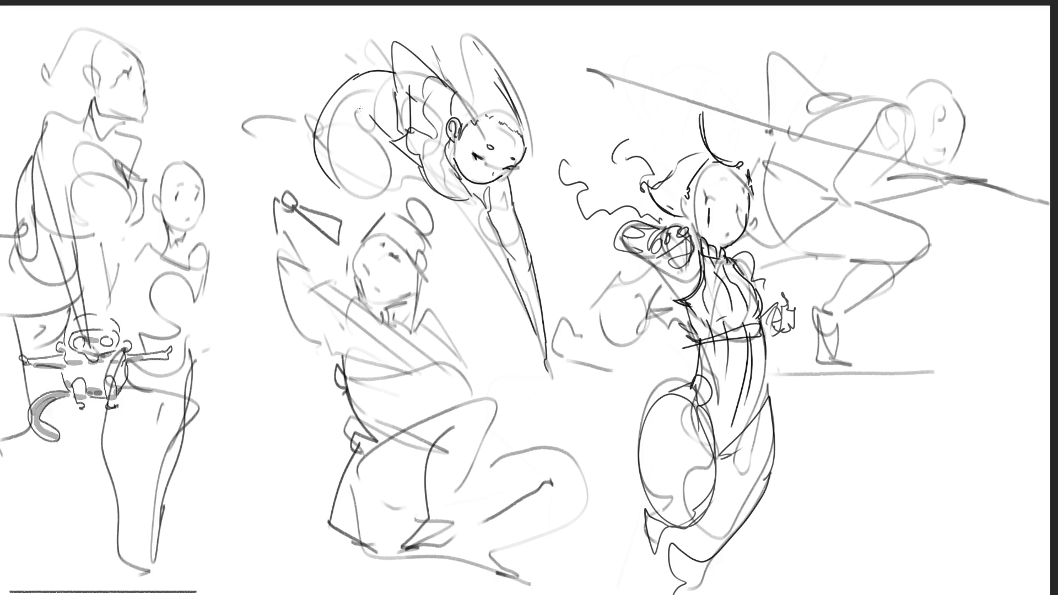
pyautogui.moveTo(360, 109); pyautogui.dragTo(375, 189)
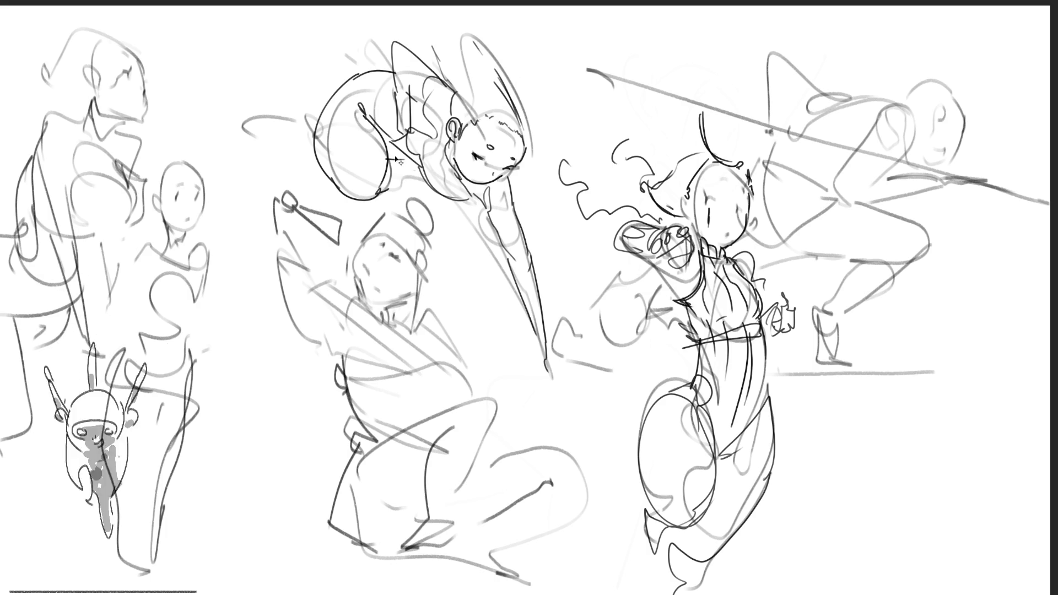
pyautogui.moveTo(324, 97)
pyautogui.mouseDown()
pyautogui.moveTo(296, 134)
pyautogui.moveTo(269, 118)
pyautogui.moveTo(225, 117)
pyautogui.mouseUp()
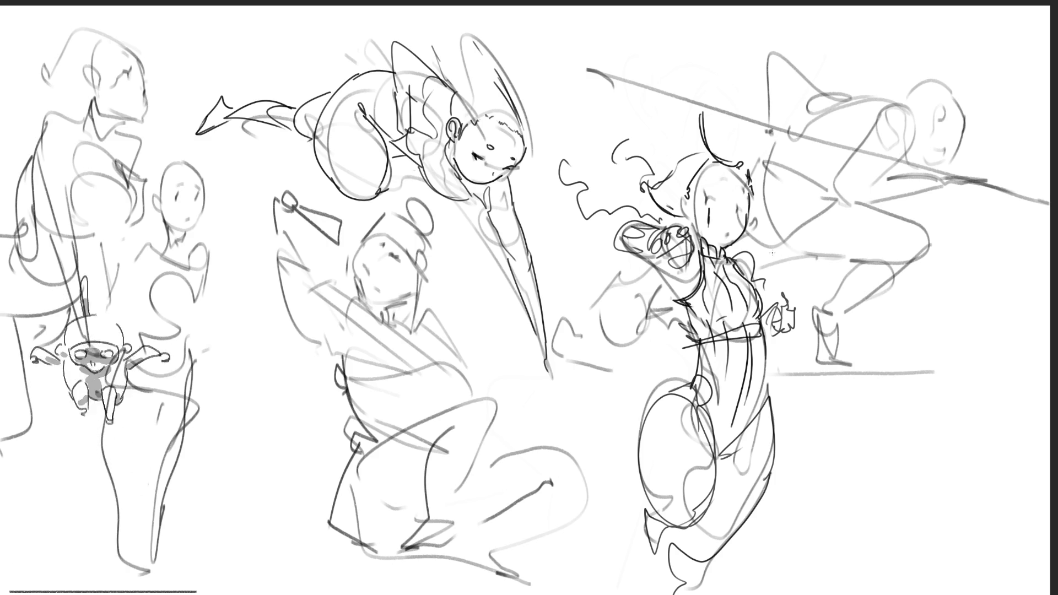
pyautogui.moveTo(754, 256); pyautogui.dragTo(833, 243)
# Step: Darken the right figure's leg contour and foot, and the background figure's upper leg
pyautogui.moveTo(834, 194); pyautogui.dragTo(925, 231)
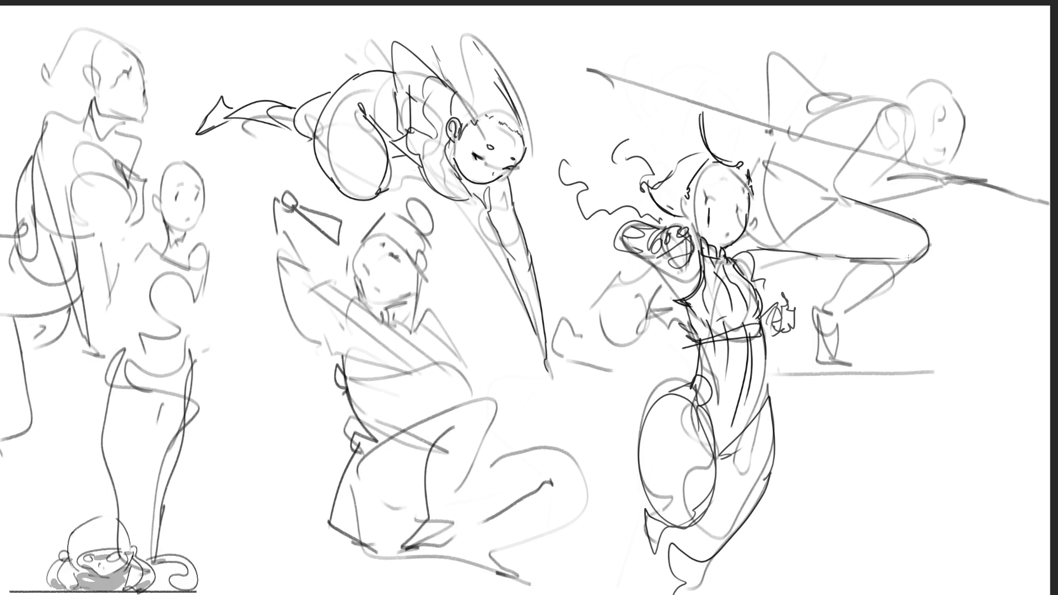
pyautogui.moveTo(917, 256)
pyautogui.mouseDown()
pyautogui.moveTo(830, 319)
pyautogui.moveTo(822, 362)
pyautogui.mouseUp()
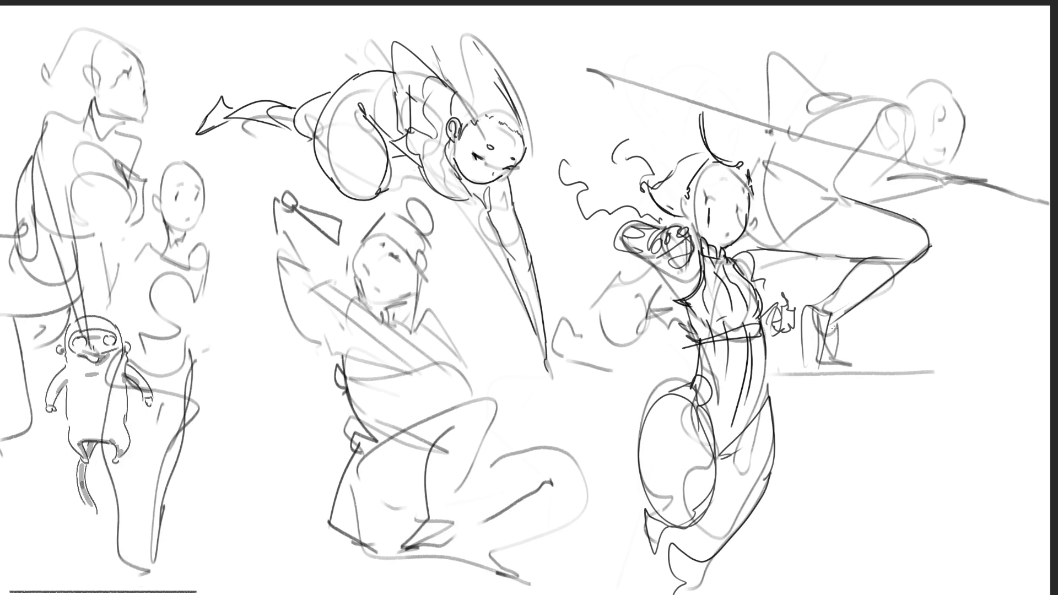
pyautogui.moveTo(803, 355)
pyautogui.mouseDown()
pyautogui.moveTo(827, 372)
pyautogui.moveTo(843, 367)
pyautogui.mouseUp()
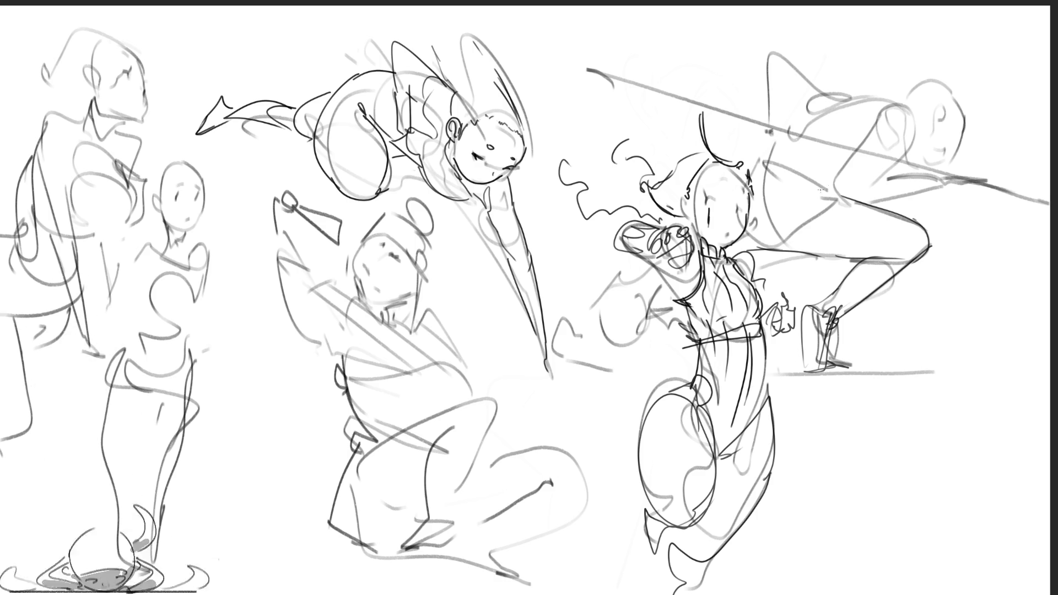
pyautogui.moveTo(773, 240); pyautogui.dragTo(835, 193)
pyautogui.moveTo(786, 166); pyautogui.dragTo(831, 183)
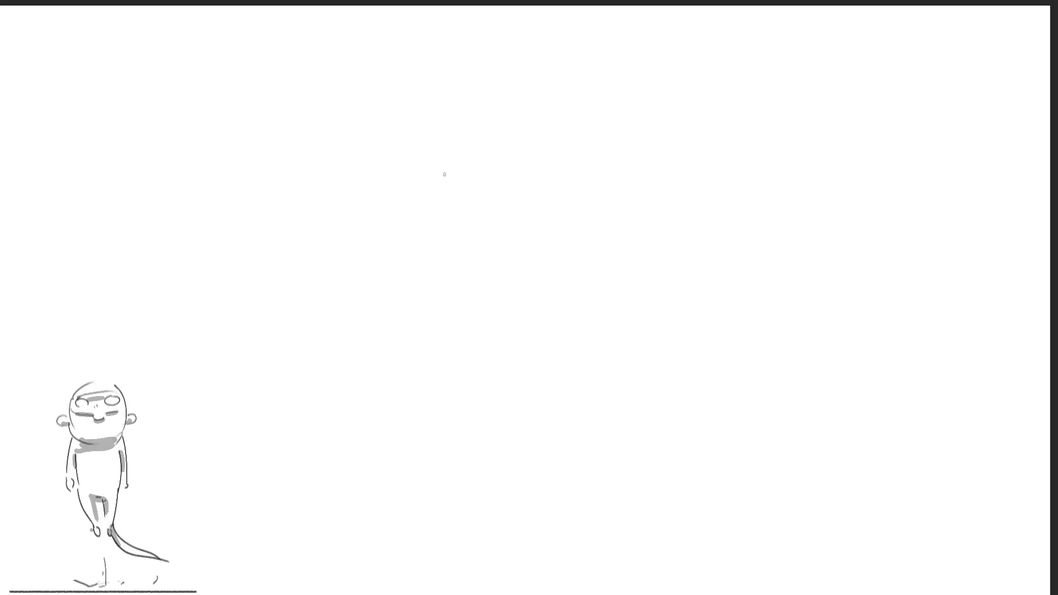
# Step: Start the curved base stroke of a new sketch on the blank page
pyautogui.moveTo(435, 172)
pyautogui.mouseDown()
pyautogui.moveTo(446, 137)
pyautogui.moveTo(465, 173)
pyautogui.moveTo(510, 178)
pyautogui.moveTo(435, 207)
pyautogui.moveTo(501, 174)
pyautogui.moveTo(542, 187)
pyautogui.moveTo(574, 118)
pyautogui.mouseUp()
# Step: Sketch loops at the shape's right end, brow marks, the hairline and curly hair outline around the face
pyautogui.moveTo(580, 165)
pyautogui.mouseDown()
pyautogui.moveTo(567, 206)
pyautogui.moveTo(608, 191)
pyautogui.mouseUp()
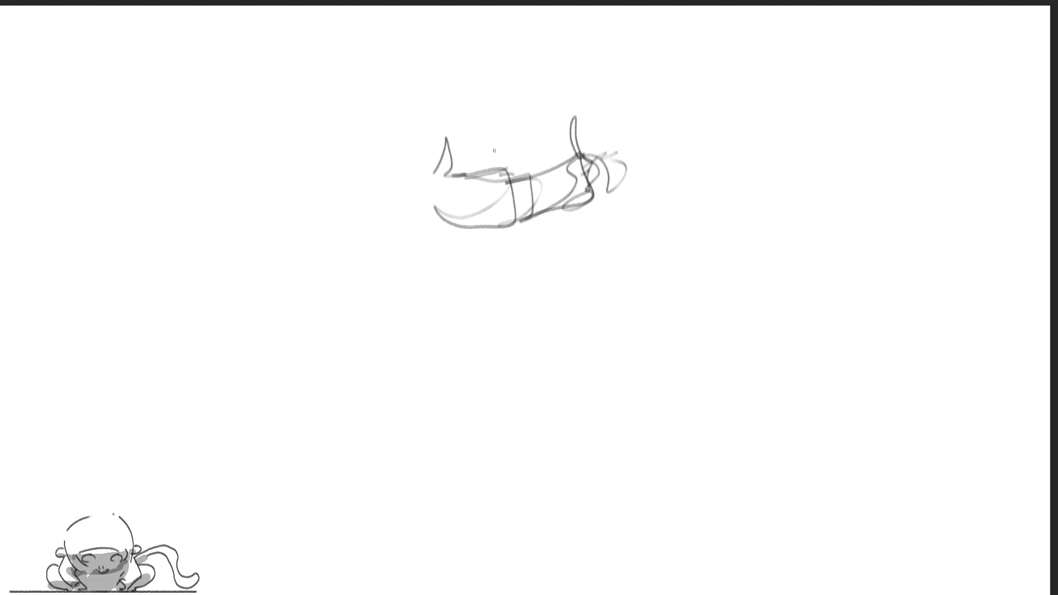
pyautogui.moveTo(465, 160); pyautogui.dragTo(535, 141)
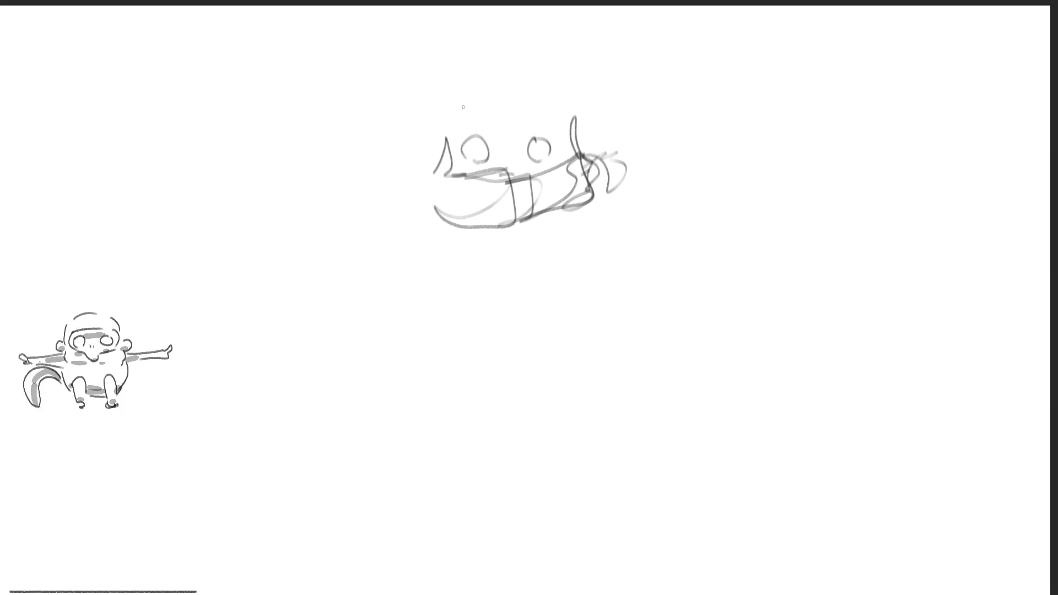
pyautogui.moveTo(522, 126); pyautogui.dragTo(531, 127)
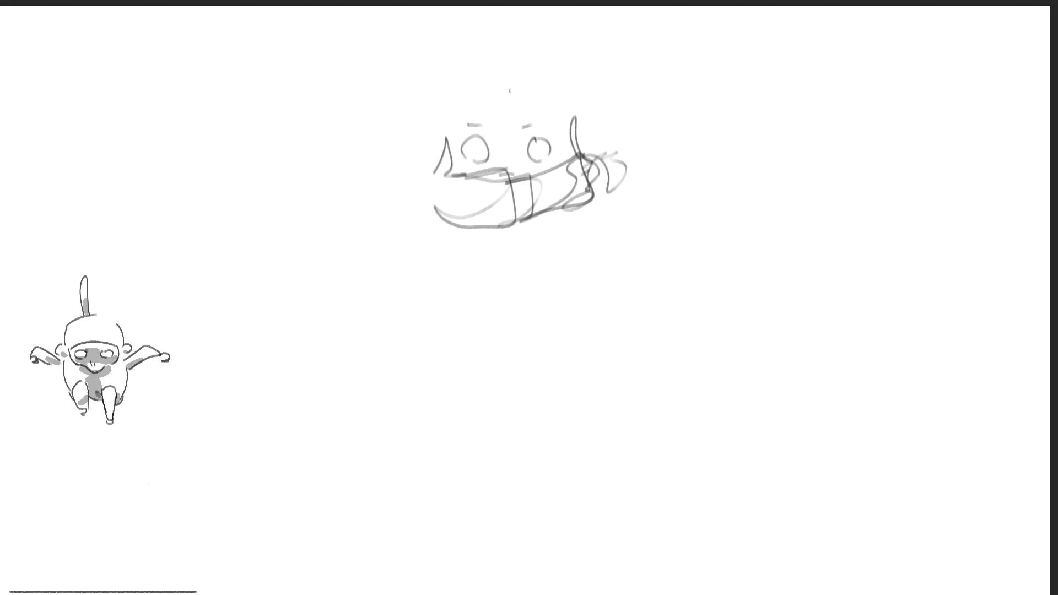
pyautogui.moveTo(421, 109)
pyautogui.mouseDown()
pyautogui.moveTo(430, 125)
pyautogui.moveTo(384, 60)
pyautogui.moveTo(378, 34)
pyautogui.moveTo(389, 10)
pyautogui.mouseUp()
pyautogui.moveTo(434, 118); pyautogui.dragTo(505, 121)
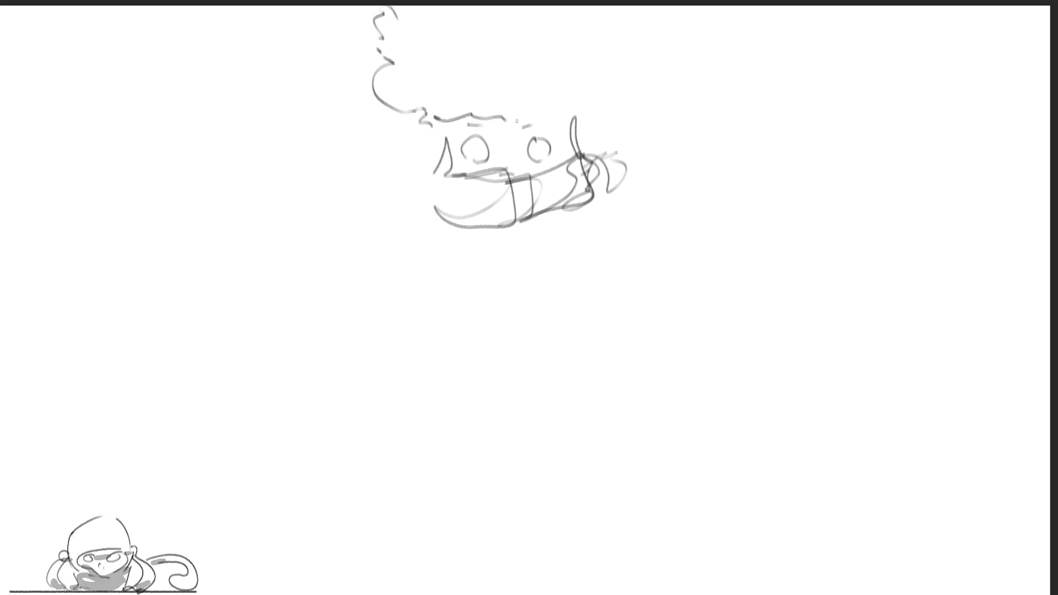
pyautogui.moveTo(589, 69)
pyautogui.mouseDown()
pyautogui.moveTo(602, 105)
pyautogui.moveTo(580, 131)
pyautogui.mouseUp()
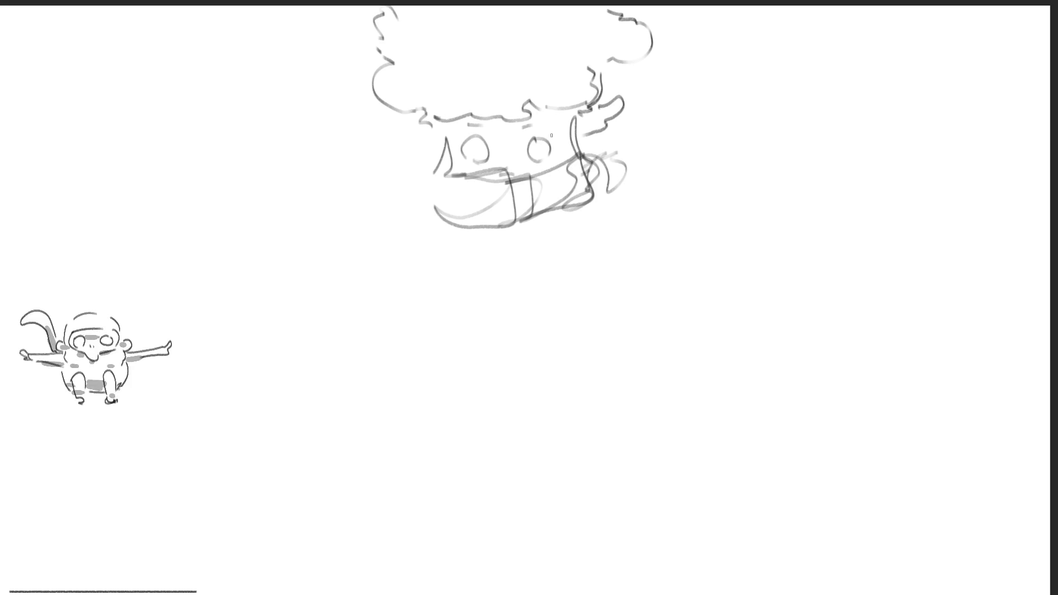
pyautogui.moveTo(418, 131); pyautogui.dragTo(437, 160)
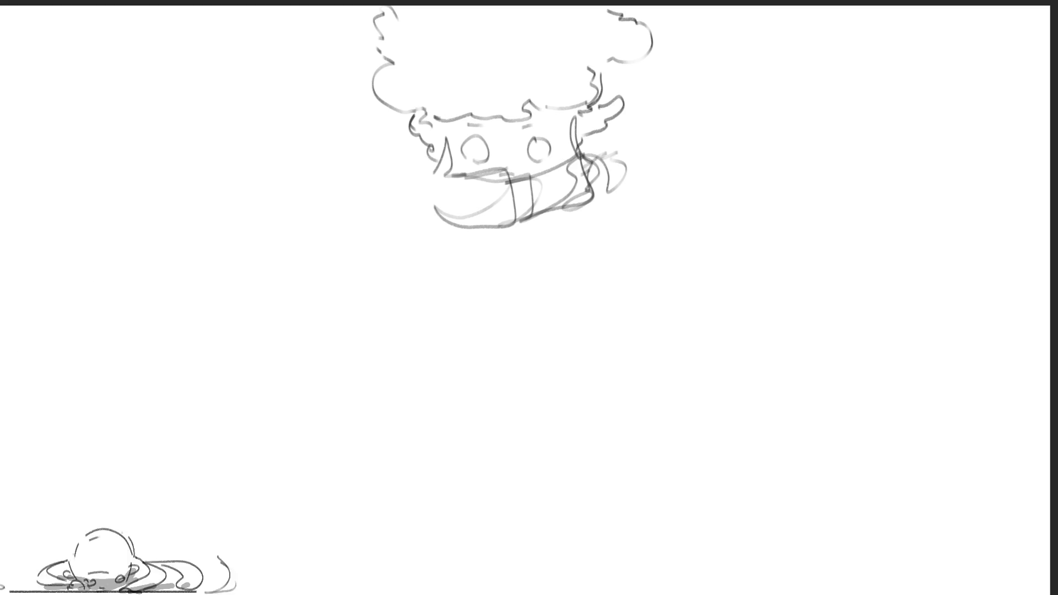
# Step: Darken the scarf's outline, including its lower-right and lower-left edges
pyautogui.moveTo(508, 175); pyautogui.dragTo(567, 162)
pyautogui.moveTo(547, 181); pyautogui.dragTo(581, 158)
pyautogui.moveTo(534, 200); pyautogui.dragTo(519, 221)
pyautogui.moveTo(589, 199); pyautogui.dragTo(554, 220)
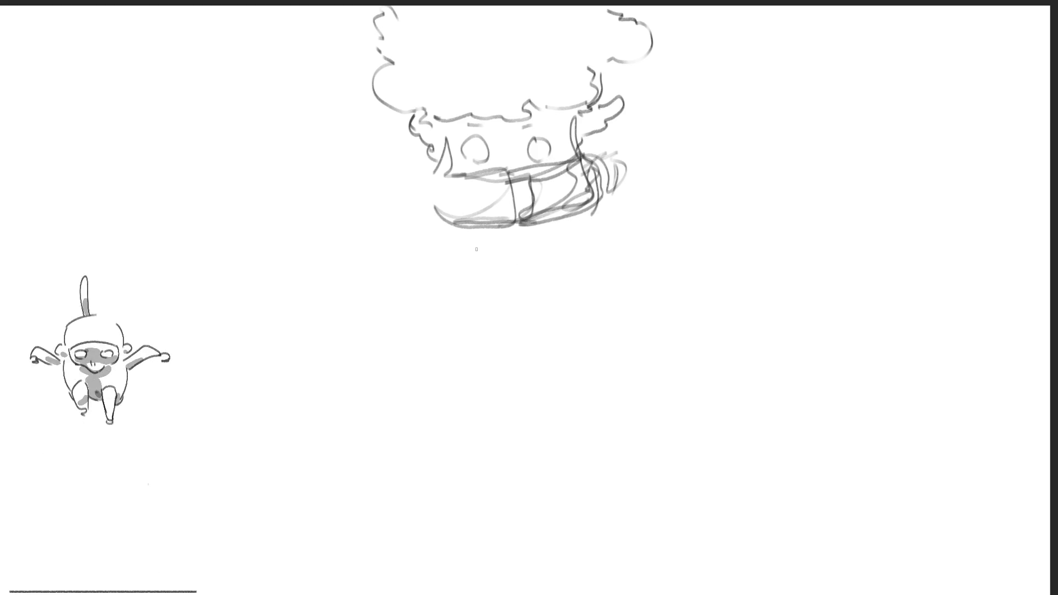
pyautogui.moveTo(428, 181)
pyautogui.mouseDown()
pyautogui.moveTo(451, 224)
pyautogui.moveTo(453, 335)
pyautogui.mouseUp()
# Step: Outline both raised arms below the scarf and draw the rounded torso with a centre line
pyautogui.moveTo(425, 211); pyautogui.dragTo(450, 346)
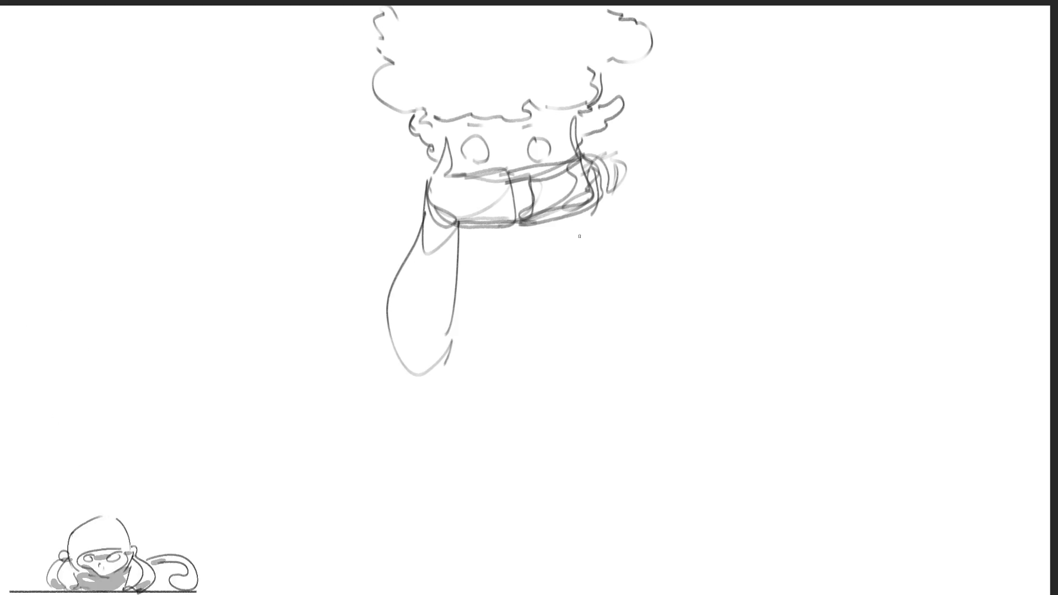
pyautogui.moveTo(586, 217); pyautogui.dragTo(607, 335)
pyautogui.moveTo(607, 186); pyautogui.dragTo(654, 324)
pyautogui.moveTo(603, 171); pyautogui.dragTo(659, 296)
pyautogui.moveTo(426, 184); pyautogui.dragTo(393, 279)
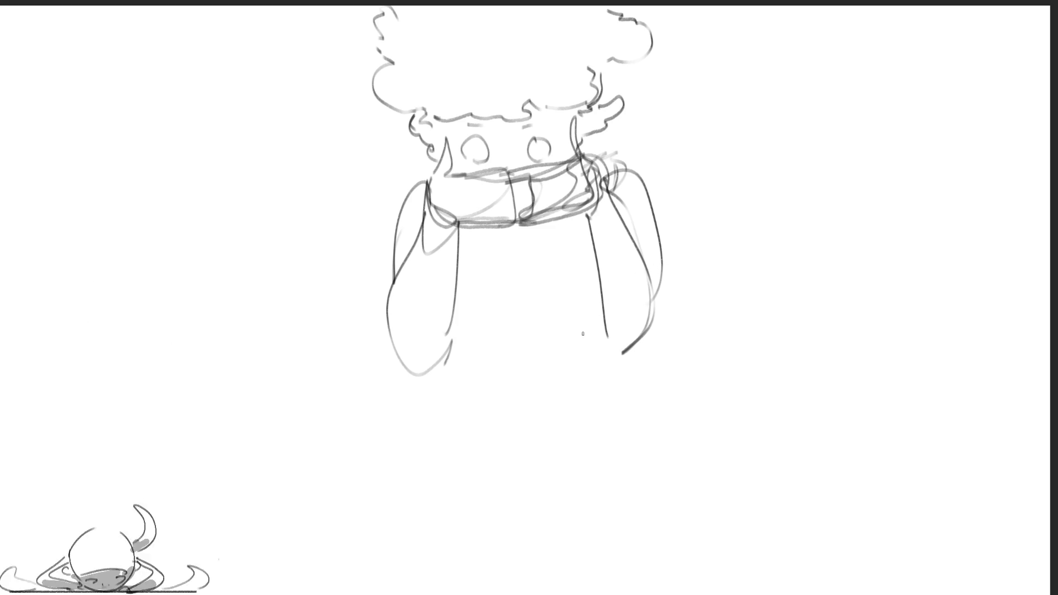
pyautogui.moveTo(518, 241); pyautogui.dragTo(547, 229)
pyautogui.moveTo(455, 308); pyautogui.dragTo(599, 314)
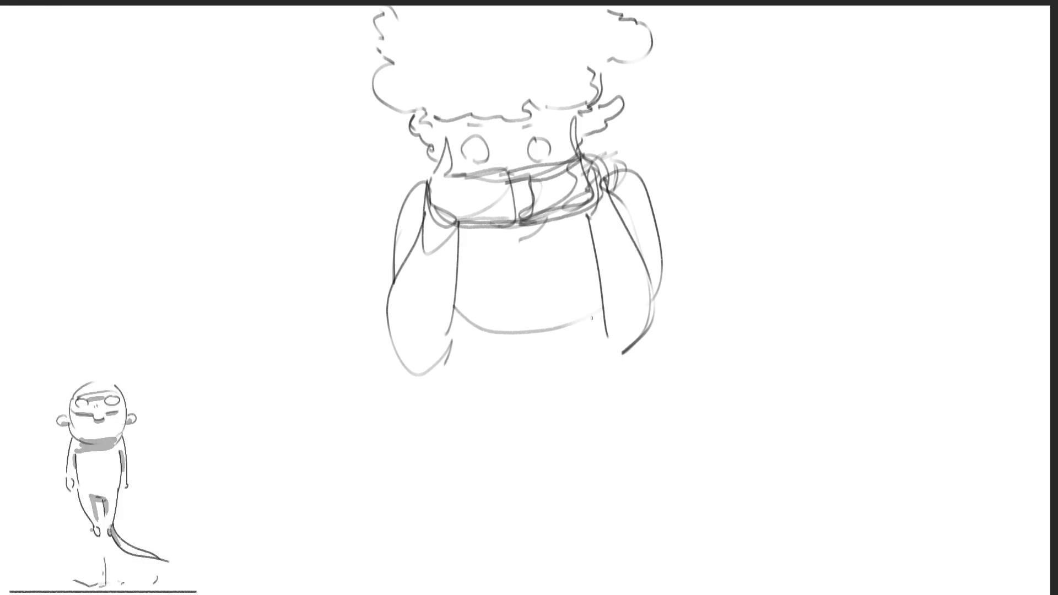
pyautogui.moveTo(526, 282)
pyautogui.mouseDown()
pyautogui.moveTo(526, 334)
pyautogui.moveTo(561, 362)
pyautogui.mouseUp()
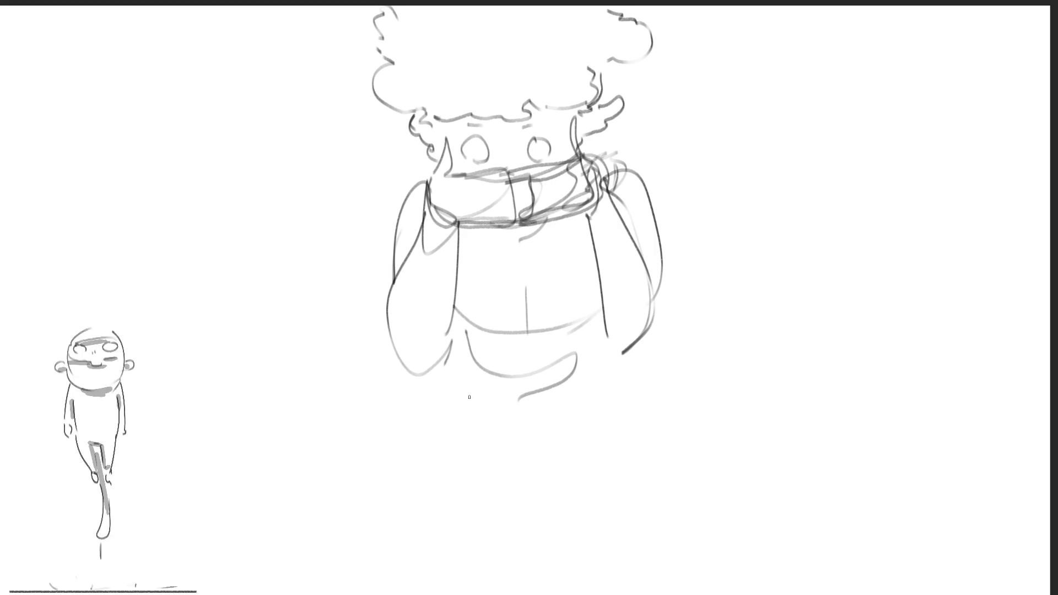
# Step: Outline both long legs and the lower body down to the bottom edge of the page
pyautogui.moveTo(453, 365); pyautogui.dragTo(548, 493)
pyautogui.moveTo(602, 335)
pyautogui.mouseDown()
pyautogui.moveTo(541, 459)
pyautogui.moveTo(544, 590)
pyautogui.mouseUp()
pyautogui.moveTo(644, 344); pyautogui.dragTo(665, 517)
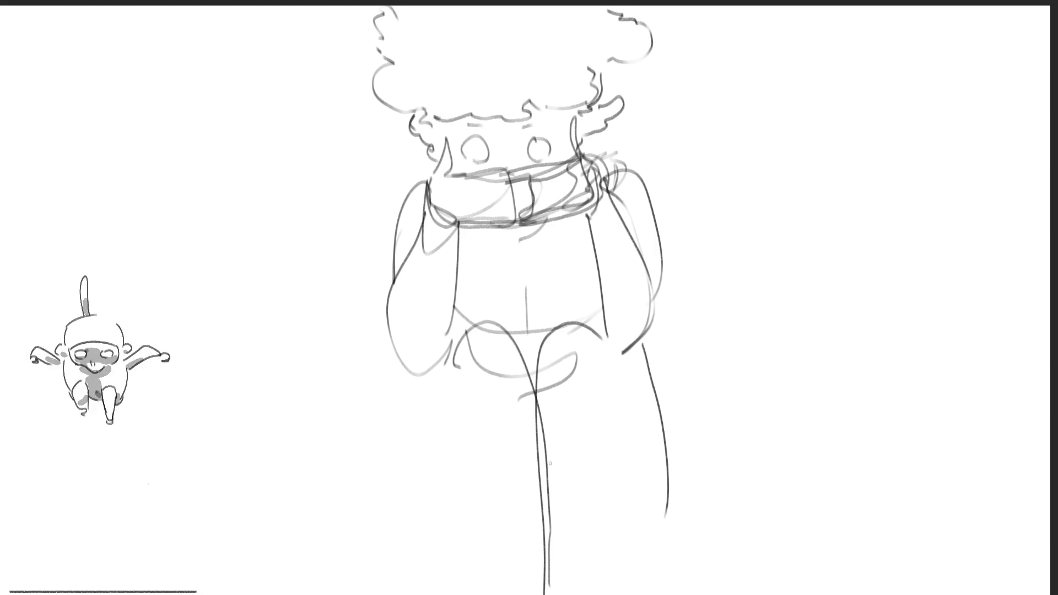
pyautogui.moveTo(450, 366); pyautogui.dragTo(488, 546)
pyautogui.moveTo(456, 440); pyautogui.dragTo(494, 594)
pyautogui.moveTo(602, 544); pyautogui.dragTo(587, 593)
pyautogui.moveTo(666, 516); pyautogui.dragTo(608, 545)
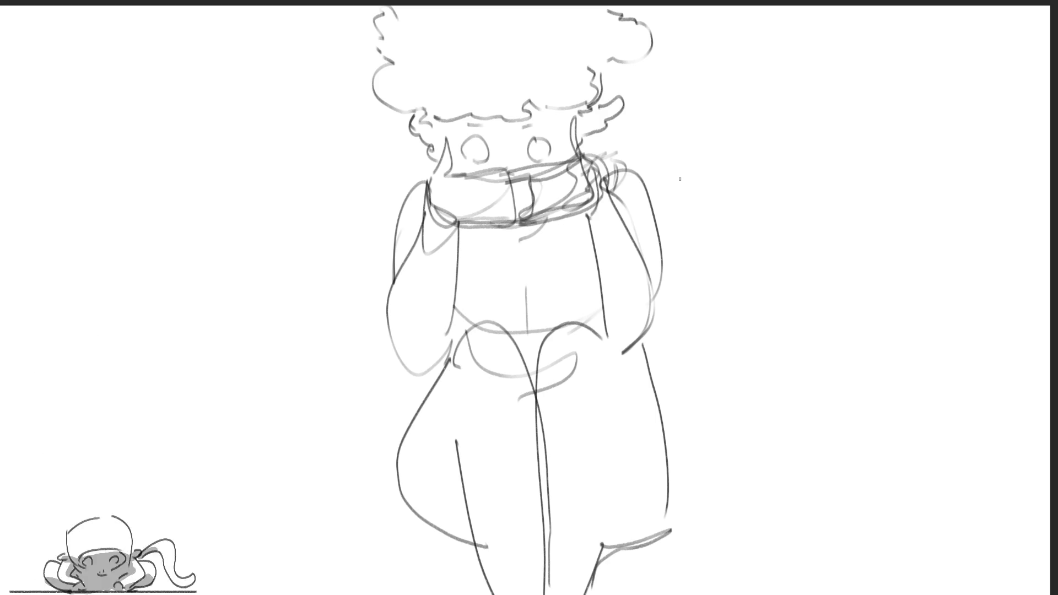
# Step: Draw the right wing's outer edge, inner feather lines and lower tip
pyautogui.moveTo(616, 158); pyautogui.dragTo(803, 521)
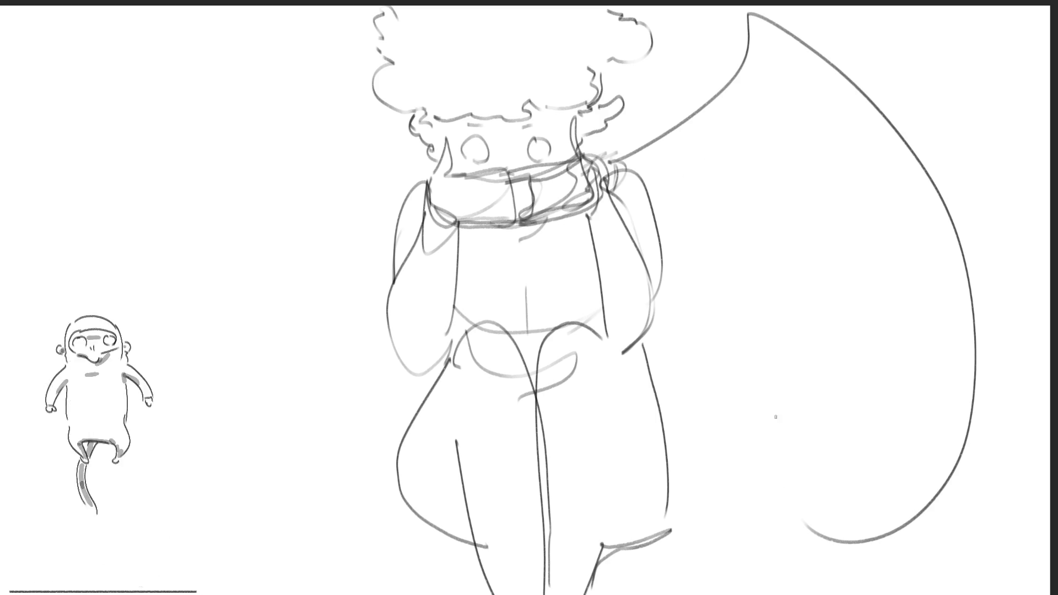
pyautogui.moveTo(769, 78); pyautogui.dragTo(678, 158)
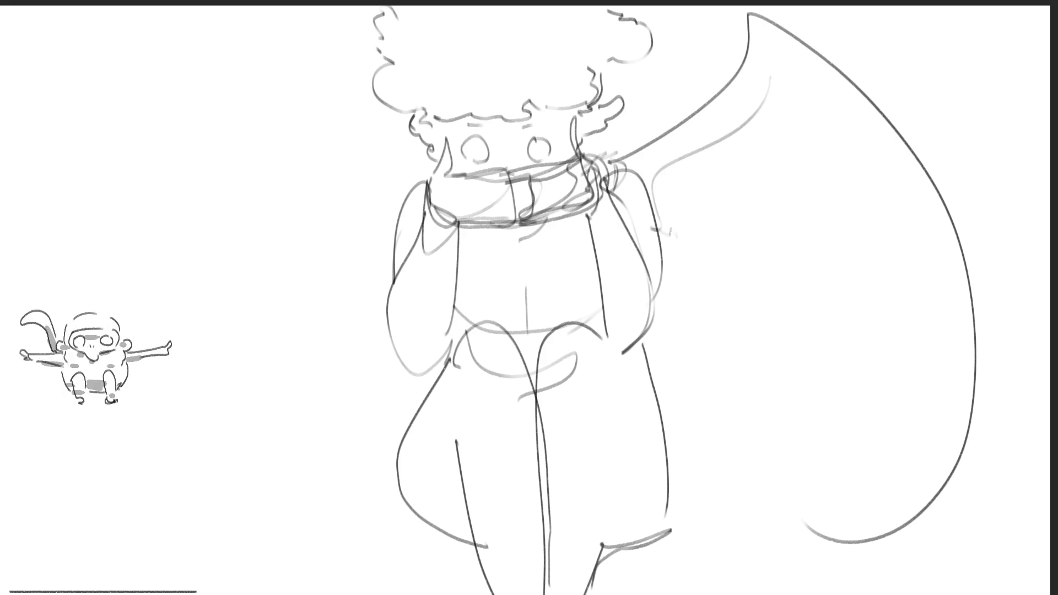
pyautogui.moveTo(677, 248); pyautogui.dragTo(714, 351)
pyautogui.moveTo(690, 181); pyautogui.dragTo(745, 393)
pyautogui.moveTo(748, 166)
pyautogui.mouseDown()
pyautogui.moveTo(768, 244)
pyautogui.moveTo(844, 405)
pyautogui.mouseUp()
pyautogui.moveTo(822, 306); pyautogui.dragTo(951, 508)
pyautogui.moveTo(806, 537); pyautogui.dragTo(951, 517)
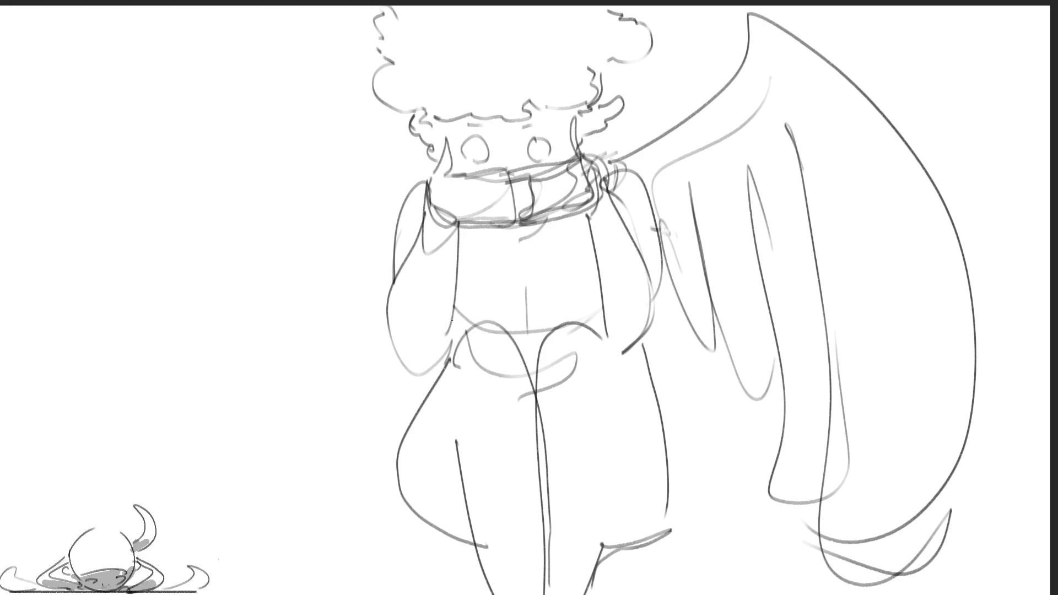
# Step: Outline the left wing with long inner feather lines, then add a dark left eyebrow
pyautogui.moveTo(351, 169)
pyautogui.mouseDown()
pyautogui.moveTo(123, 205)
pyautogui.moveTo(91, 372)
pyautogui.moveTo(202, 570)
pyautogui.mouseUp()
pyautogui.moveTo(384, 223)
pyautogui.mouseDown()
pyautogui.moveTo(314, 273)
pyautogui.moveTo(267, 472)
pyautogui.mouseUp()
pyautogui.moveTo(267, 213); pyautogui.dragTo(244, 468)
pyautogui.moveTo(210, 555); pyautogui.dragTo(301, 314)
pyautogui.moveTo(314, 219); pyautogui.dragTo(235, 529)
pyautogui.moveTo(284, 62); pyautogui.dragTo(197, 310)
pyautogui.moveTo(246, 450); pyautogui.dragTo(222, 479)
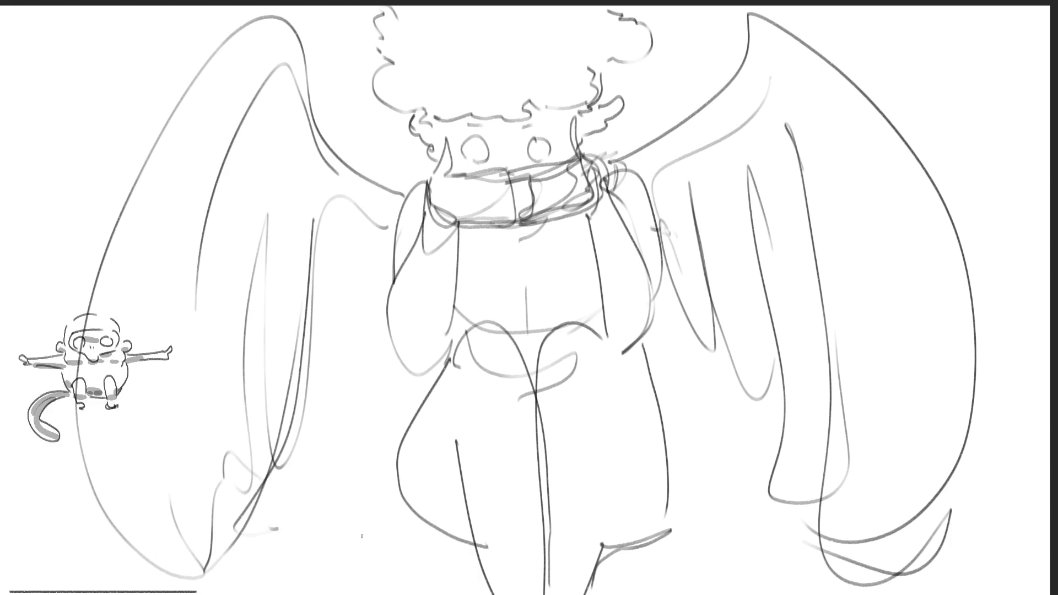
pyautogui.moveTo(324, 268)
pyautogui.mouseDown()
pyautogui.moveTo(266, 487)
pyautogui.moveTo(318, 489)
pyautogui.mouseUp()
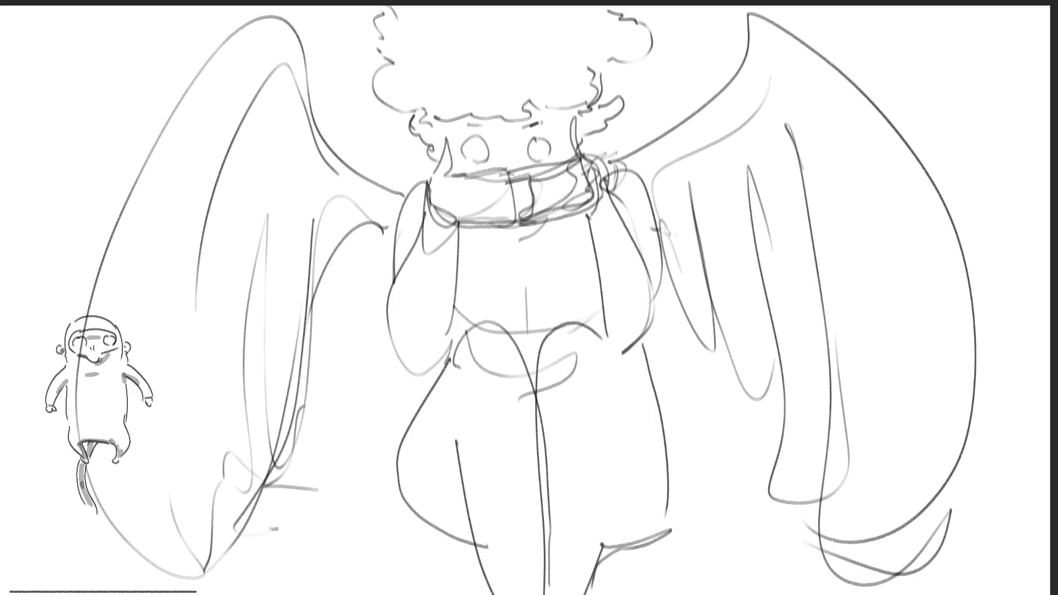
pyautogui.moveTo(464, 128); pyautogui.dragTo(482, 130)
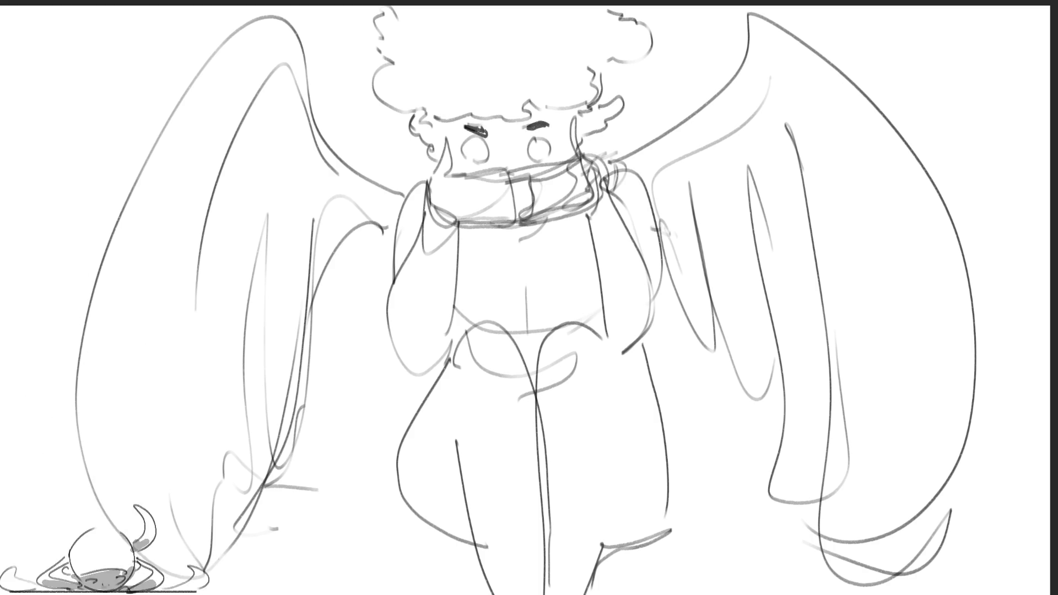
# Step: Thicken the right eyebrow, firm up the legs, add ground lines under both feet and draw the mouth
pyautogui.moveTo(524, 130); pyautogui.dragTo(554, 124)
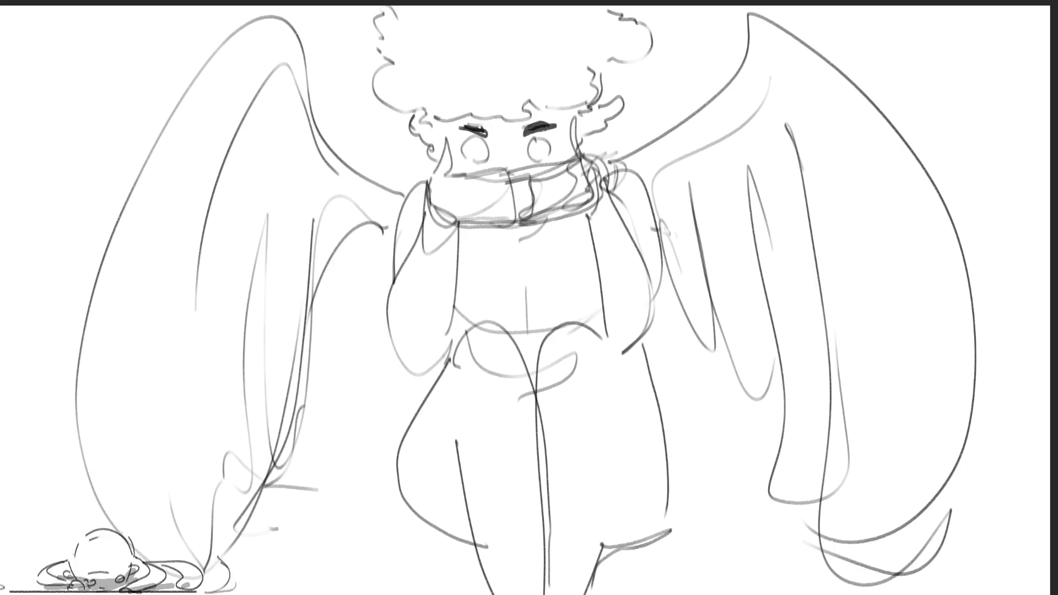
pyautogui.moveTo(433, 395); pyautogui.dragTo(416, 542)
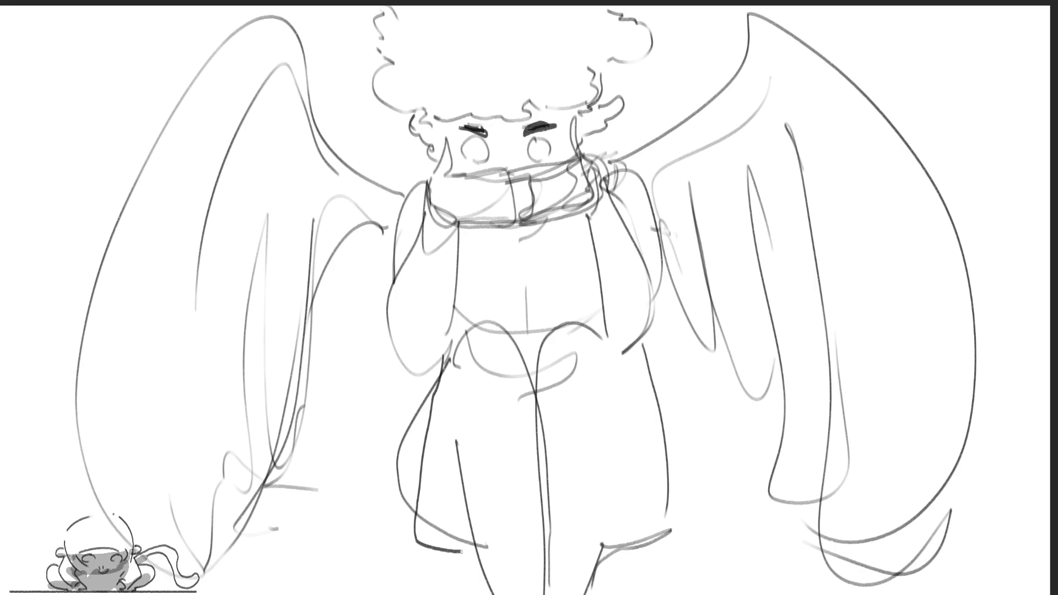
pyautogui.moveTo(646, 545); pyautogui.dragTo(666, 546)
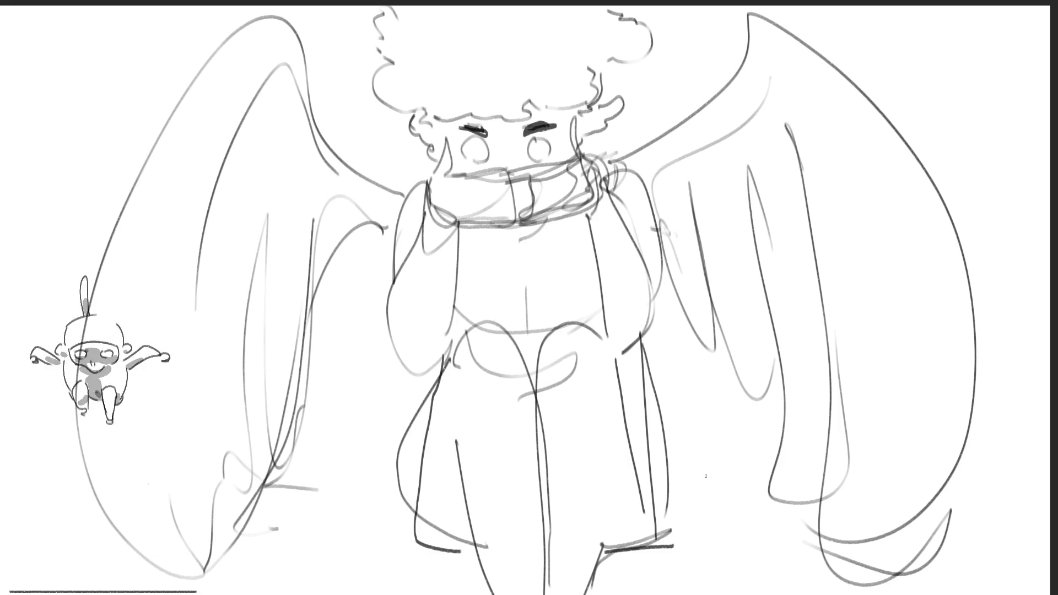
pyautogui.moveTo(613, 553); pyautogui.dragTo(690, 547)
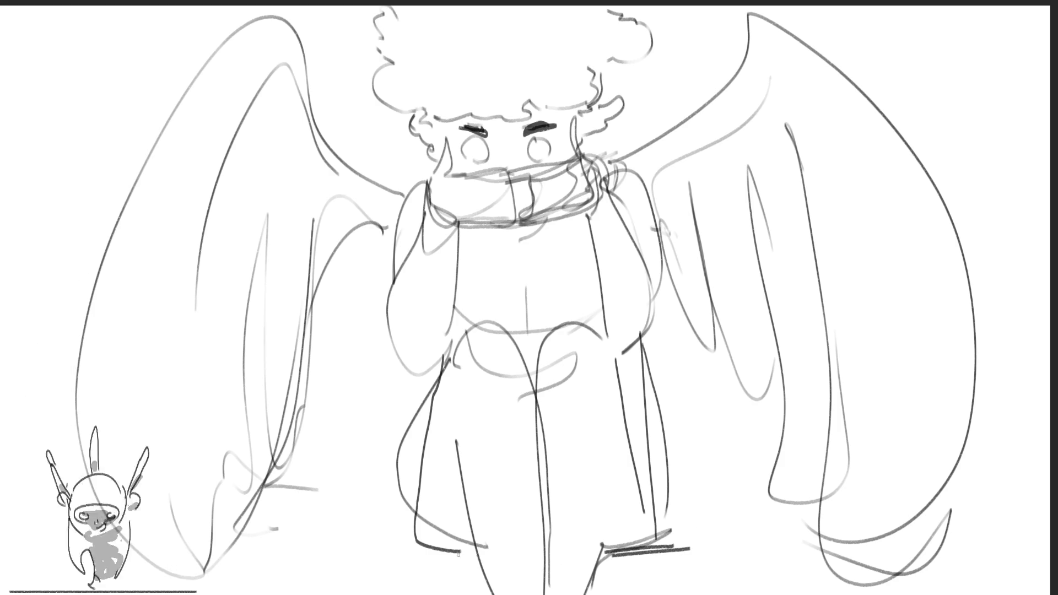
pyautogui.moveTo(409, 552); pyautogui.dragTo(476, 553)
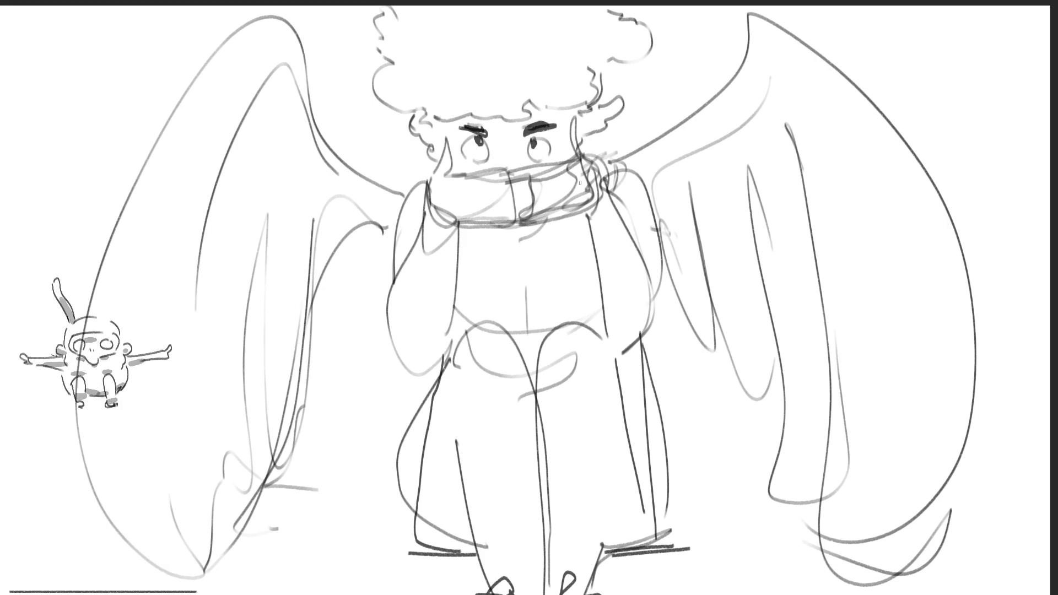
pyautogui.moveTo(478, 197); pyautogui.dragTo(555, 185)
pyautogui.moveTo(466, 192); pyautogui.dragTo(532, 211)
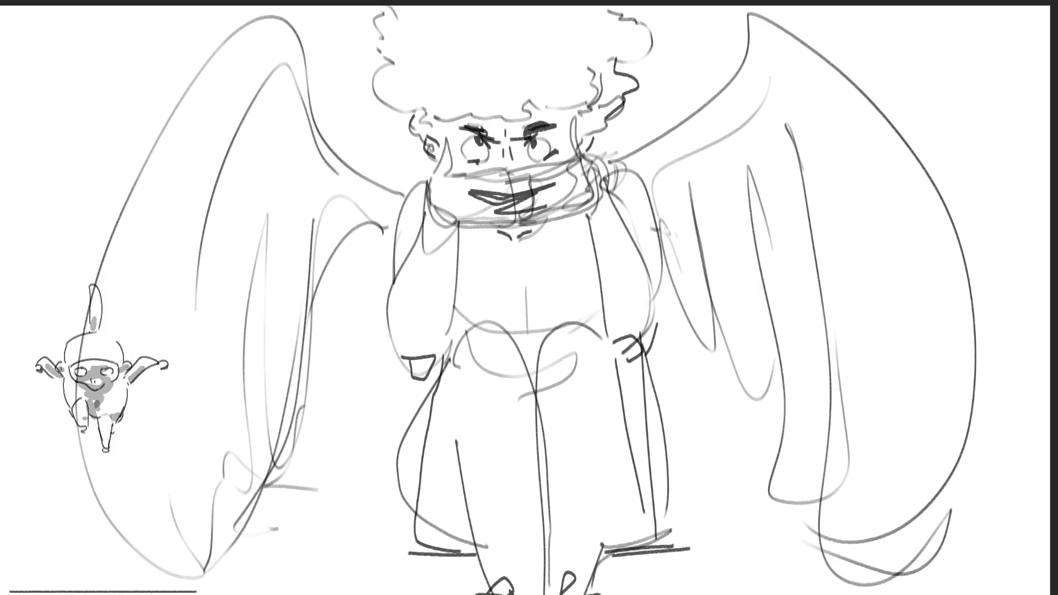
# Step: Start a free transform (Ctrl+T) of the whole sketch
pyautogui.hotkey('ctrl', 't')
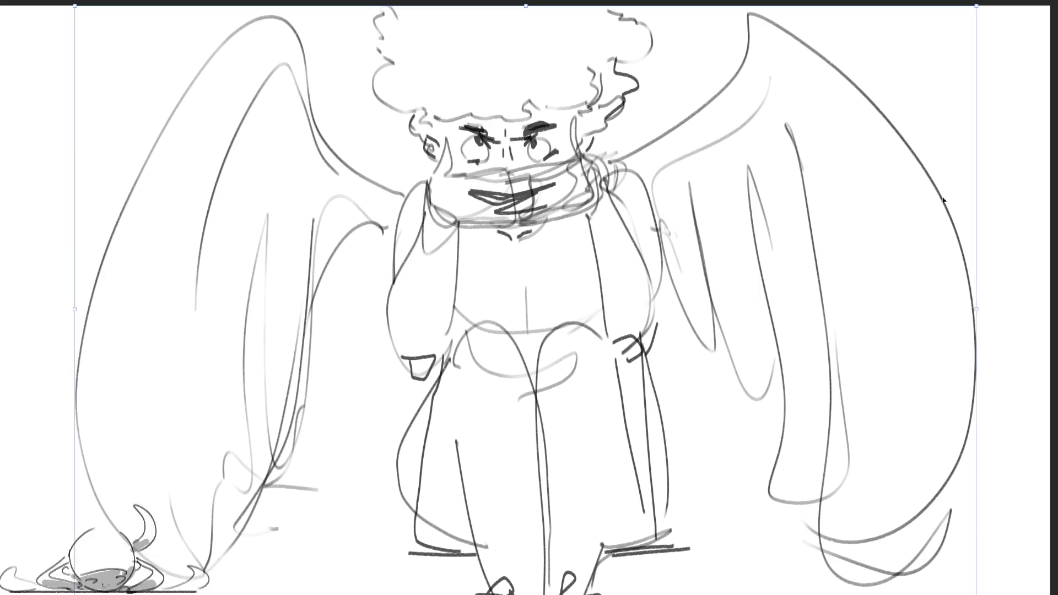
# Step: Shrink the whole winged sketch and commit it into the top-right corner
pyautogui.moveTo(977, 4); pyautogui.dragTo(455, 354)
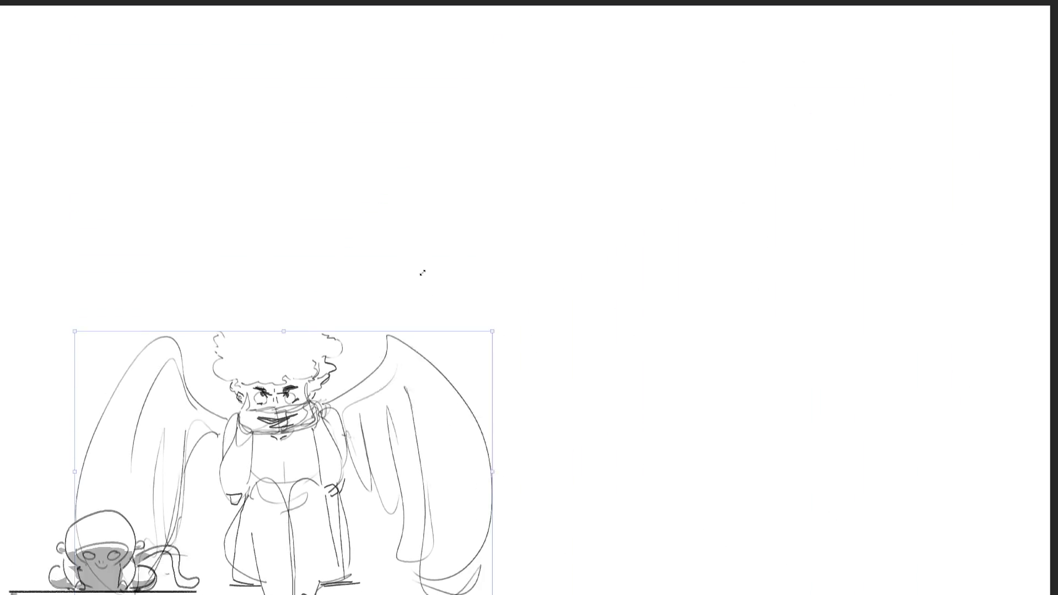
pyautogui.moveTo(394, 366); pyautogui.dragTo(776, 207)
pyautogui.moveTo(879, 143); pyautogui.dragTo(1053, 4)
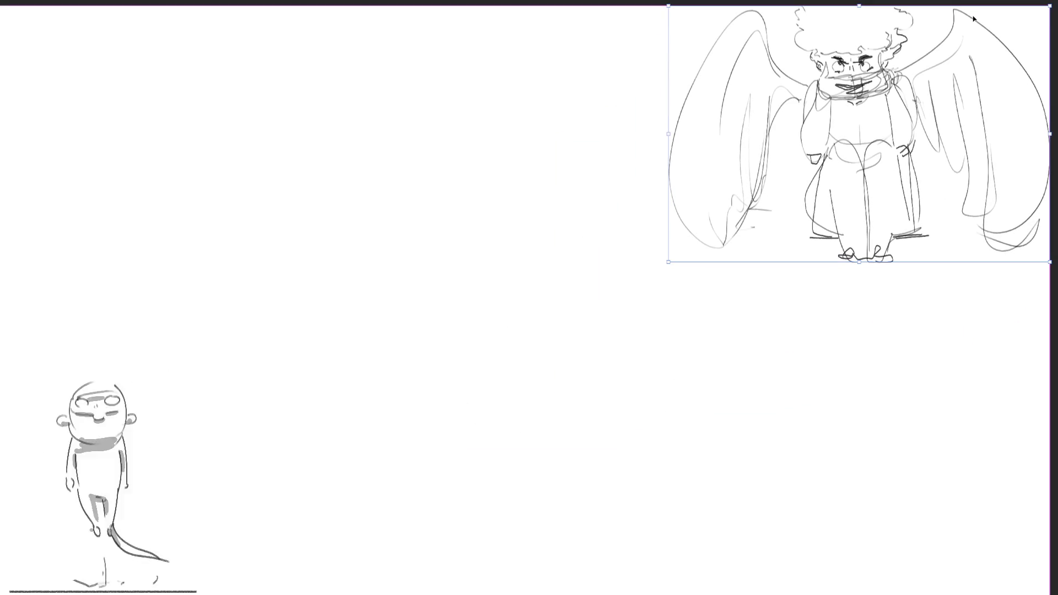
pyautogui.press('Return')
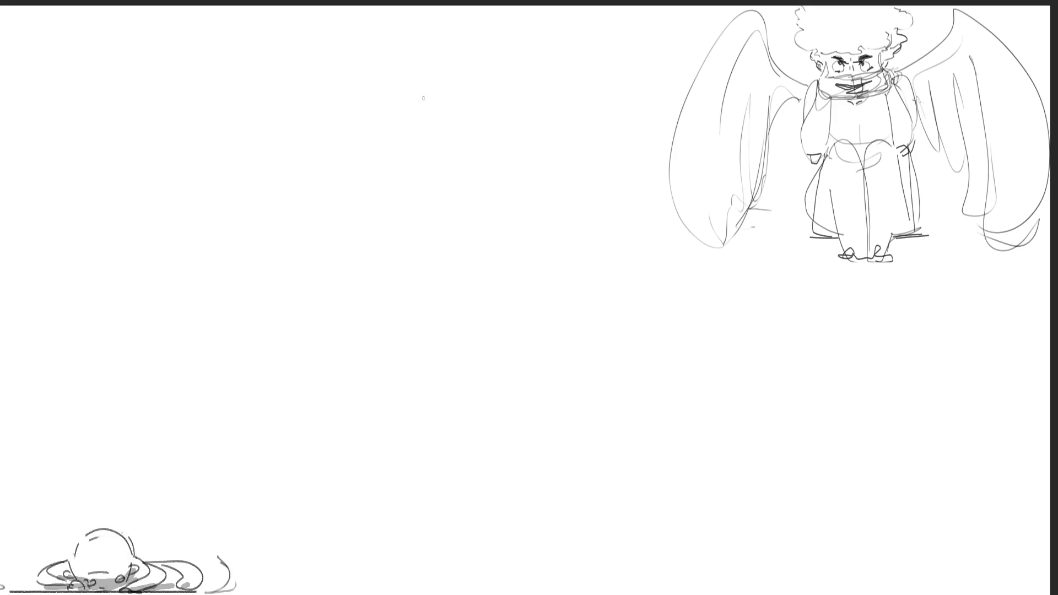
# Step: Begin a new rough sketch with sweeping, crossing strokes in the upper middle
pyautogui.moveTo(420, 99); pyautogui.dragTo(434, 141)
pyautogui.moveTo(428, 99); pyautogui.dragTo(500, 42)
pyautogui.moveTo(403, 65); pyautogui.dragTo(423, 126)
# Step: Add looping curly strokes and a wavy underline to the new head sketch
pyautogui.moveTo(351, 21); pyautogui.dragTo(341, 98)
pyautogui.moveTo(394, 126)
pyautogui.mouseDown()
pyautogui.moveTo(495, 74)
pyautogui.moveTo(533, 83)
pyautogui.moveTo(555, 18)
pyautogui.moveTo(583, 37)
pyautogui.moveTo(541, 91)
pyautogui.mouseUp()
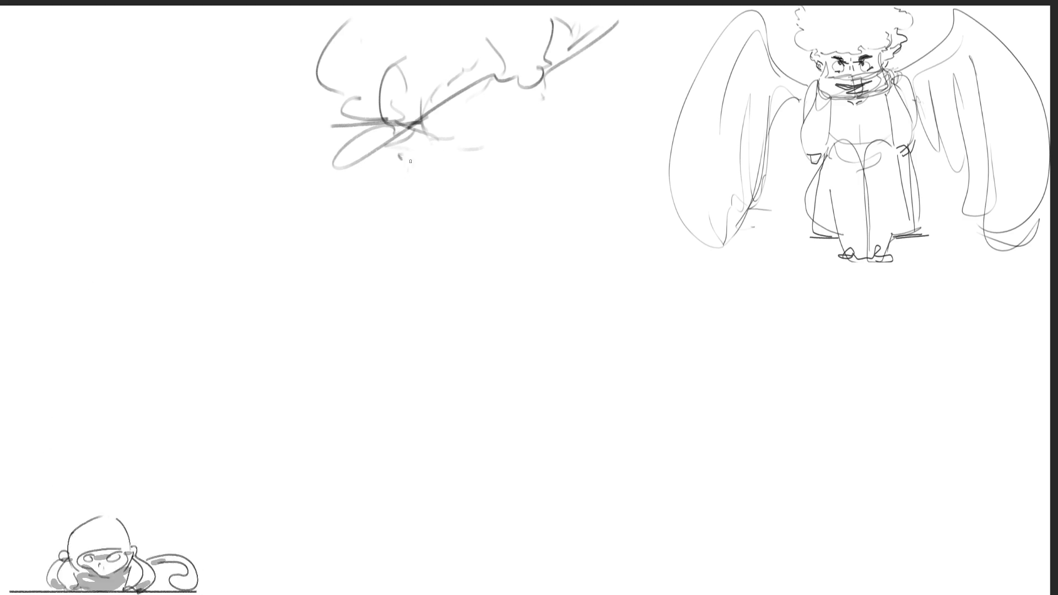
pyautogui.moveTo(599, 69); pyautogui.dragTo(578, 103)
pyautogui.moveTo(634, 52); pyautogui.dragTo(590, 103)
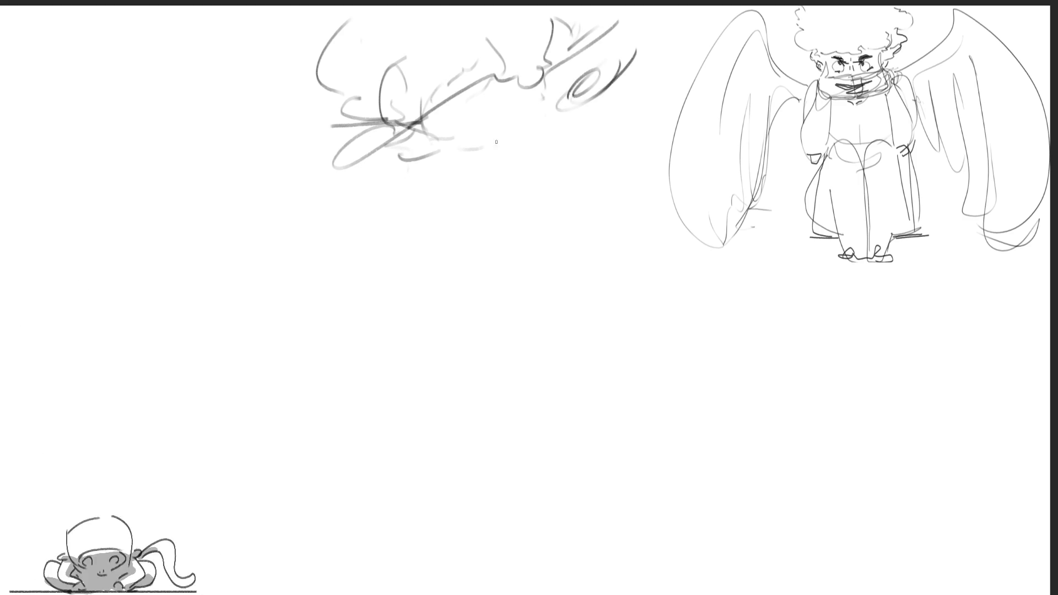
pyautogui.moveTo(398, 154); pyautogui.dragTo(497, 154)
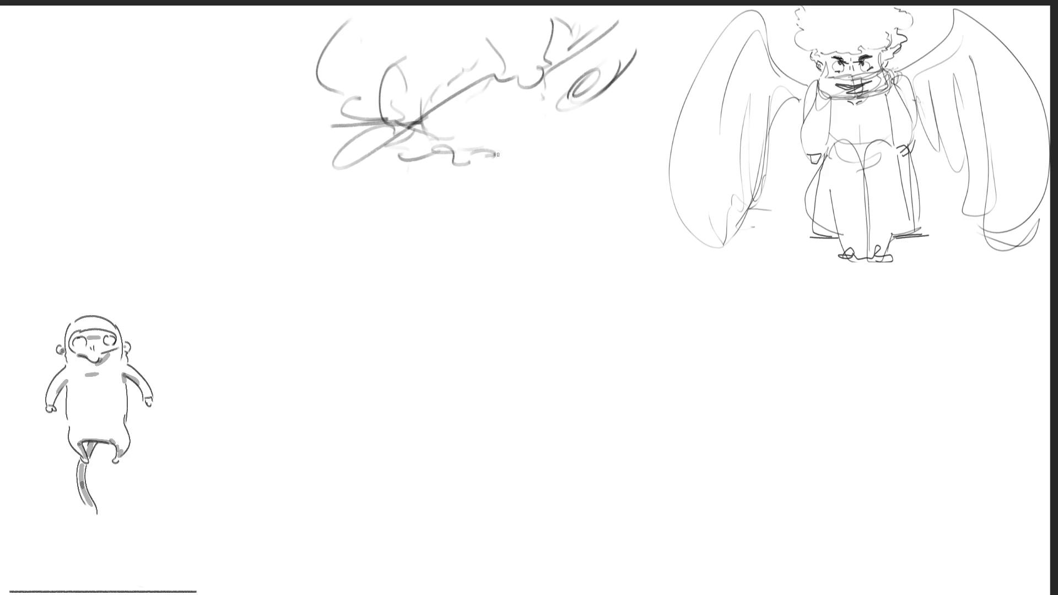
pyautogui.moveTo(569, 66); pyautogui.dragTo(542, 94)
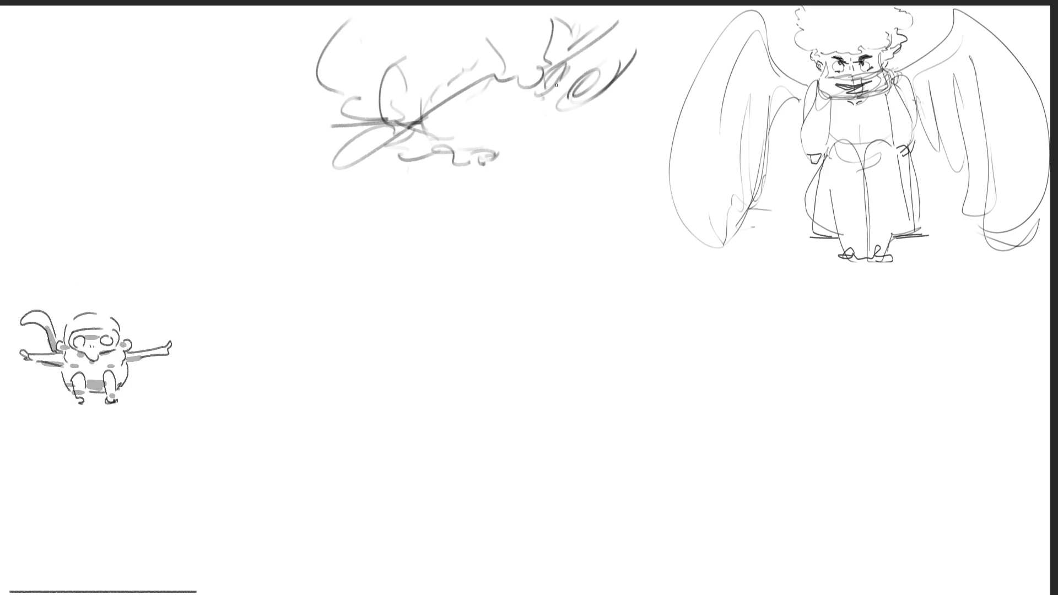
pyautogui.moveTo(424, 126); pyautogui.dragTo(453, 131)
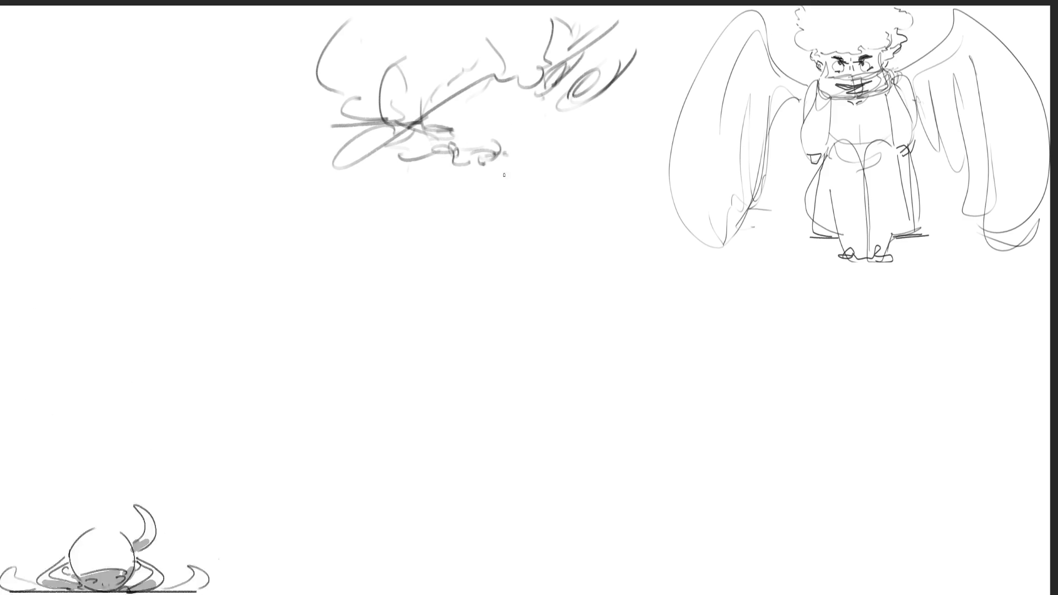
# Step: Sketch the shoulder curve and a long zigzag arm line ending in a small forked hand
pyautogui.moveTo(459, 162); pyautogui.dragTo(600, 143)
pyautogui.moveTo(616, 62)
pyautogui.mouseDown()
pyautogui.moveTo(643, 77)
pyautogui.moveTo(627, 117)
pyautogui.mouseUp()
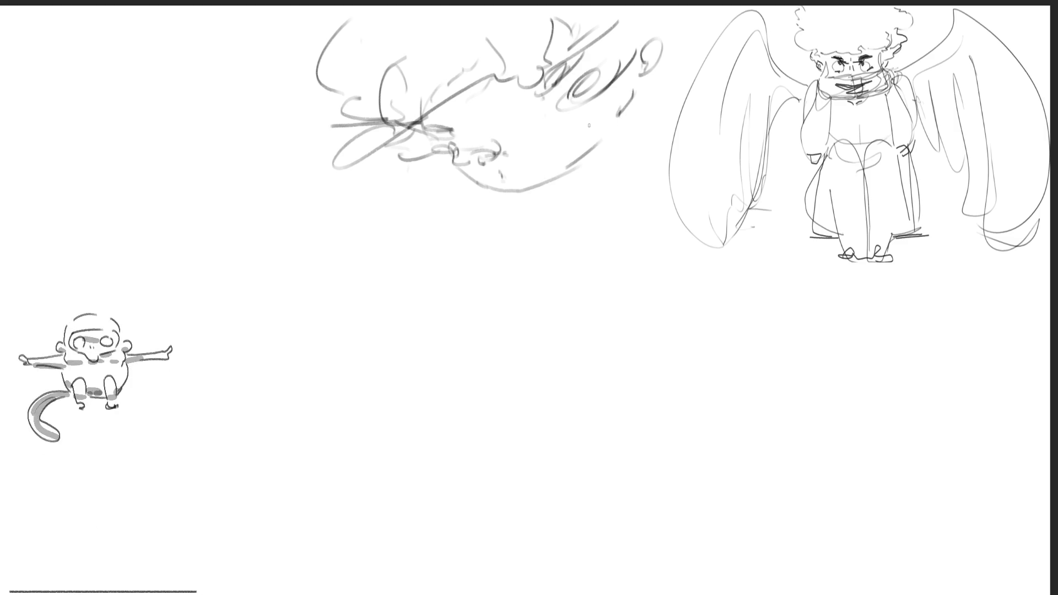
pyautogui.moveTo(602, 164); pyautogui.dragTo(622, 123)
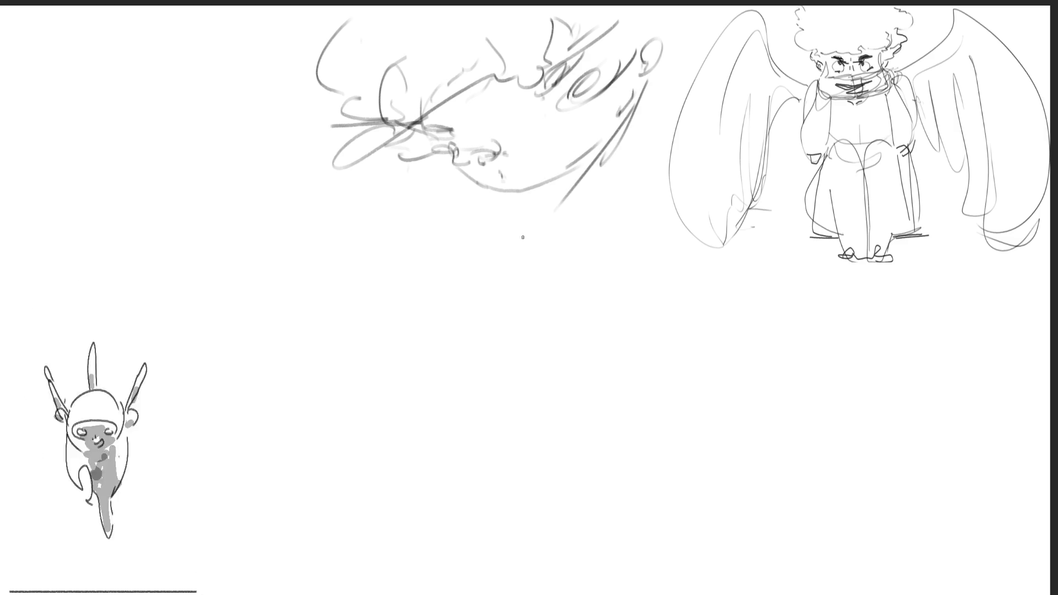
pyautogui.moveTo(554, 207)
pyautogui.mouseDown()
pyautogui.moveTo(652, 134)
pyautogui.moveTo(625, 248)
pyautogui.mouseUp()
pyautogui.moveTo(552, 216)
pyautogui.mouseDown()
pyautogui.moveTo(494, 396)
pyautogui.moveTo(644, 248)
pyautogui.moveTo(503, 450)
pyautogui.mouseUp()
pyautogui.moveTo(499, 403)
pyautogui.mouseDown()
pyautogui.moveTo(495, 441)
pyautogui.moveTo(460, 459)
pyautogui.mouseUp()
pyautogui.moveTo(493, 423); pyautogui.dragTo(480, 464)
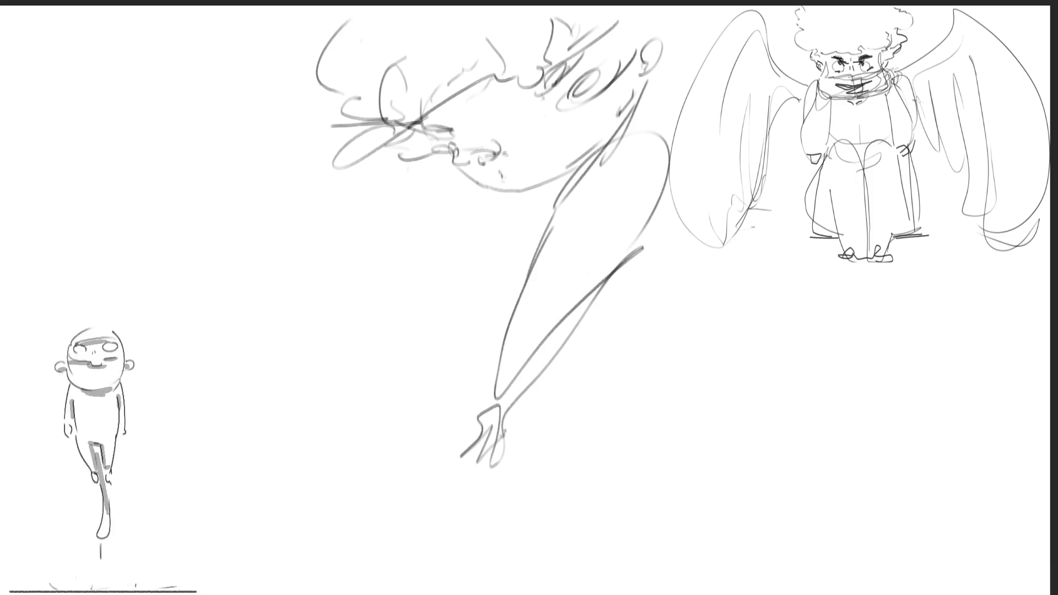
# Step: Draw the big cloak outline arcing right with marks along its lower part
pyautogui.moveTo(657, 235)
pyautogui.mouseDown()
pyautogui.moveTo(652, 124)
pyautogui.moveTo(690, 120)
pyautogui.moveTo(739, 457)
pyautogui.moveTo(570, 348)
pyautogui.moveTo(412, 502)
pyautogui.moveTo(502, 579)
pyautogui.moveTo(796, 451)
pyautogui.mouseUp()
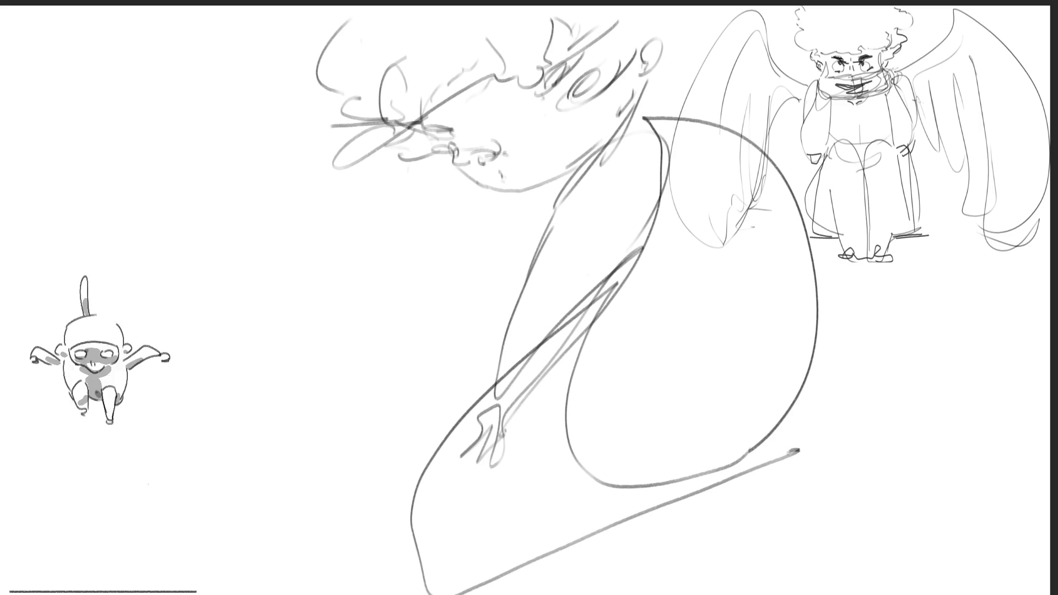
pyautogui.moveTo(583, 562); pyautogui.dragTo(653, 589)
pyautogui.moveTo(735, 589); pyautogui.dragTo(756, 592)
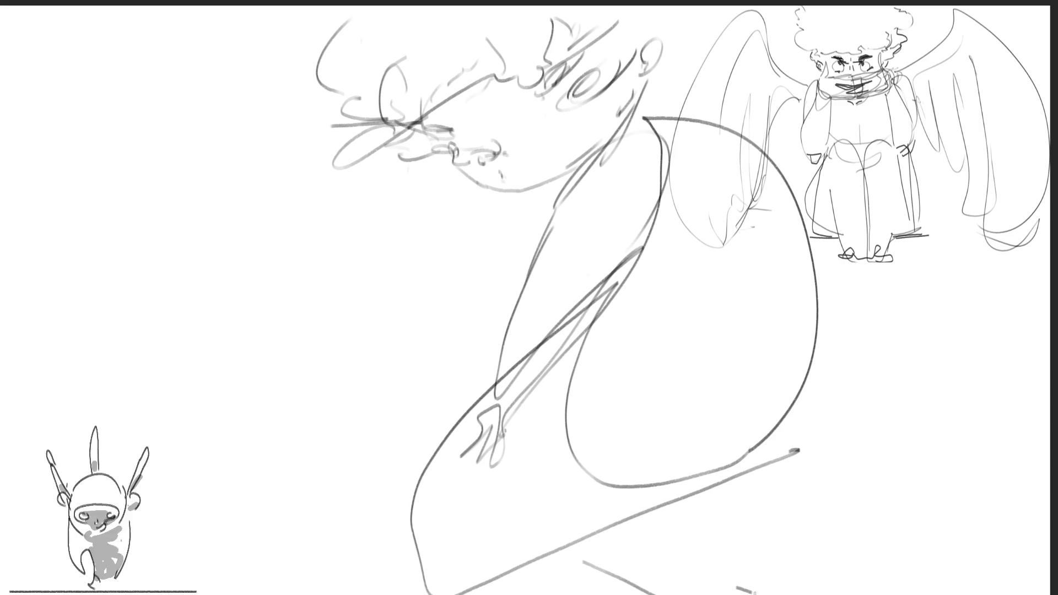
pyautogui.moveTo(722, 480); pyautogui.dragTo(745, 591)
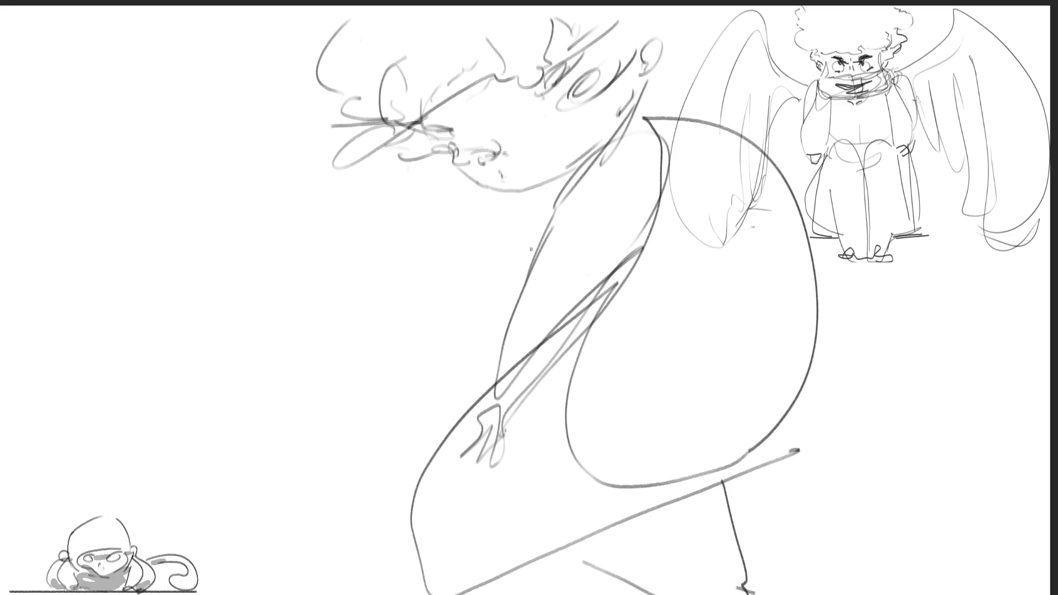
# Step: Sketch and darken the hands raised under the face
pyautogui.moveTo(529, 216); pyautogui.dragTo(511, 267)
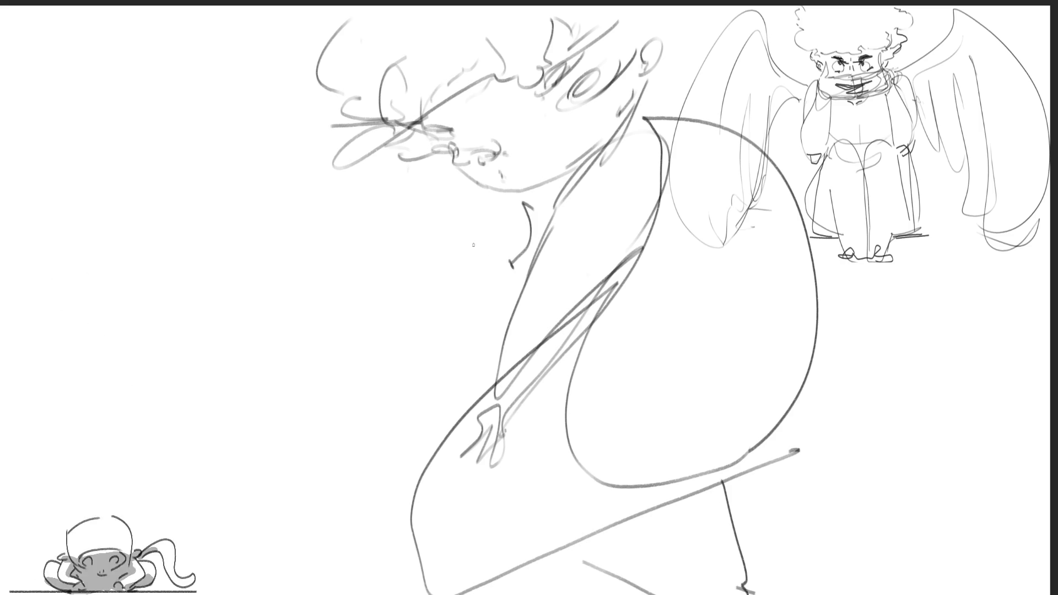
pyautogui.moveTo(463, 190)
pyautogui.mouseDown()
pyautogui.moveTo(505, 205)
pyautogui.moveTo(537, 195)
pyautogui.mouseUp()
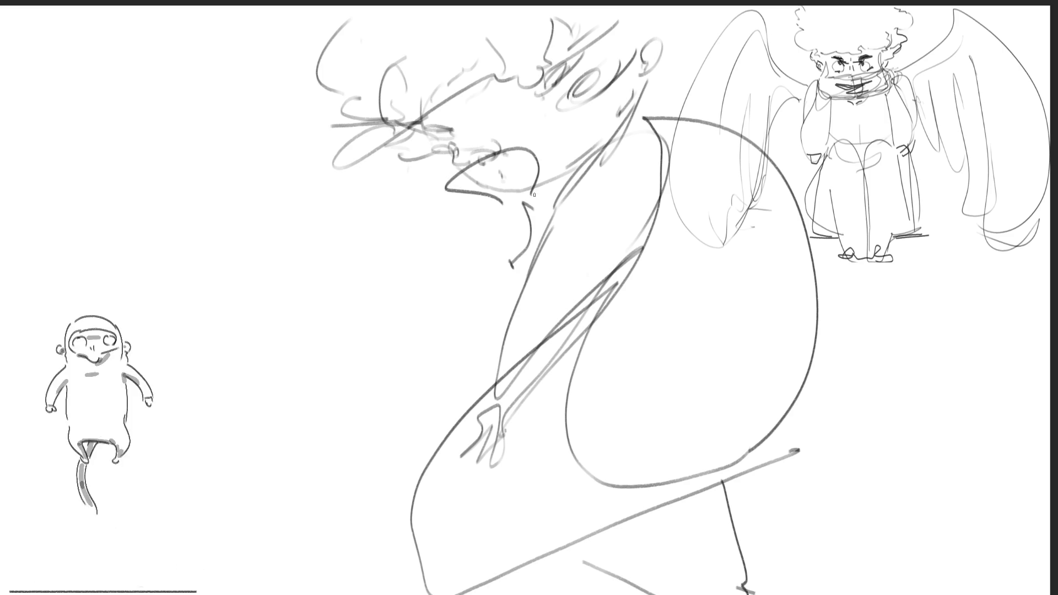
pyautogui.moveTo(529, 141); pyautogui.dragTo(552, 187)
pyautogui.moveTo(458, 167)
pyautogui.mouseDown()
pyautogui.moveTo(514, 220)
pyautogui.moveTo(506, 293)
pyautogui.mouseUp()
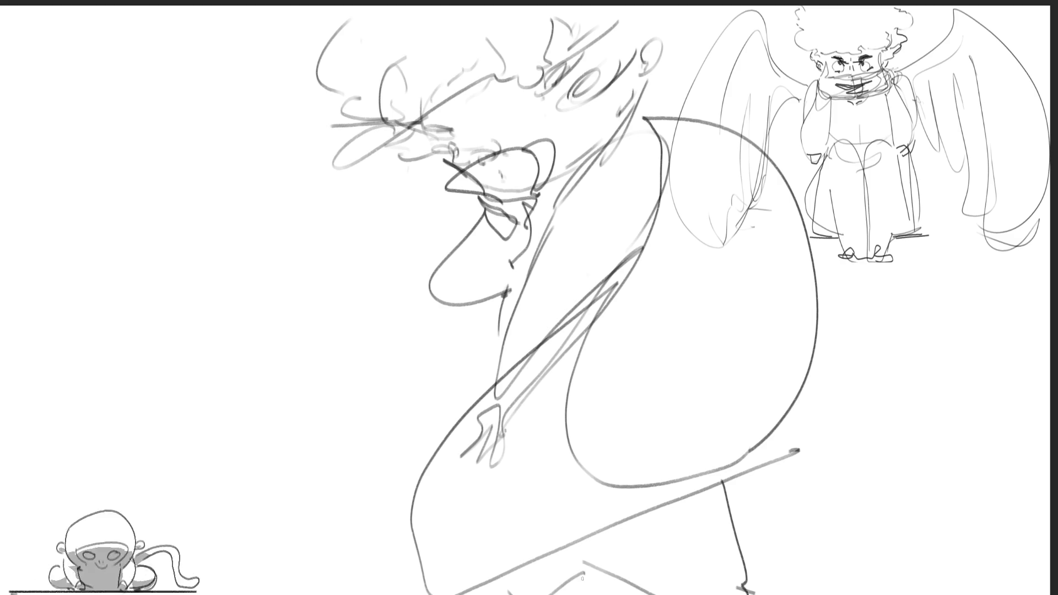
# Step: Add the long left-side body curve with vertical strokes inside it
pyautogui.moveTo(446, 207)
pyautogui.mouseDown()
pyautogui.moveTo(290, 281)
pyautogui.moveTo(407, 526)
pyautogui.mouseUp()
pyautogui.moveTo(385, 251); pyautogui.dragTo(399, 398)
pyautogui.moveTo(399, 228); pyautogui.dragTo(412, 476)
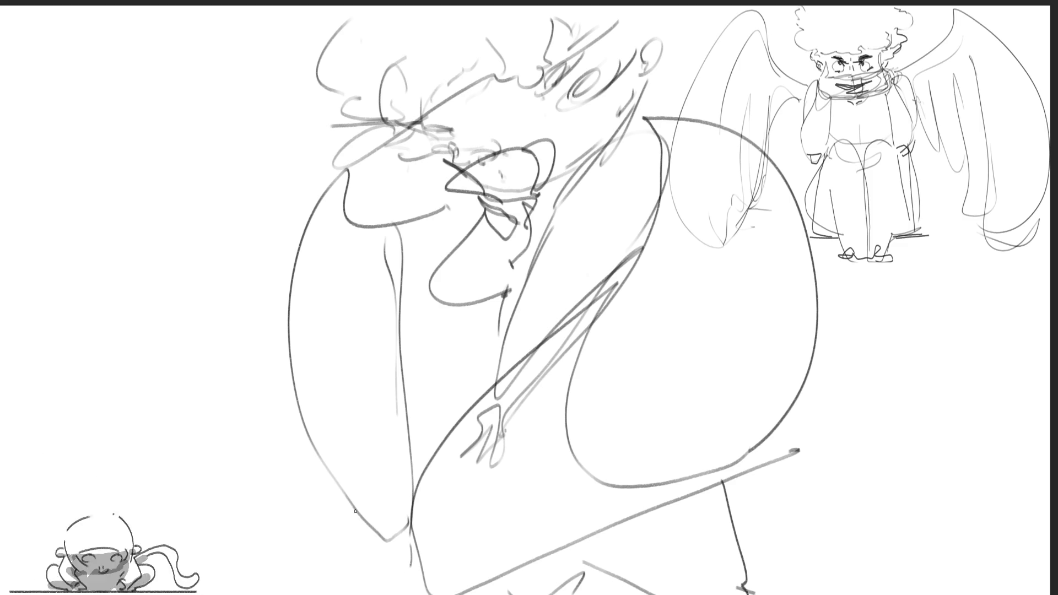
pyautogui.press('m')
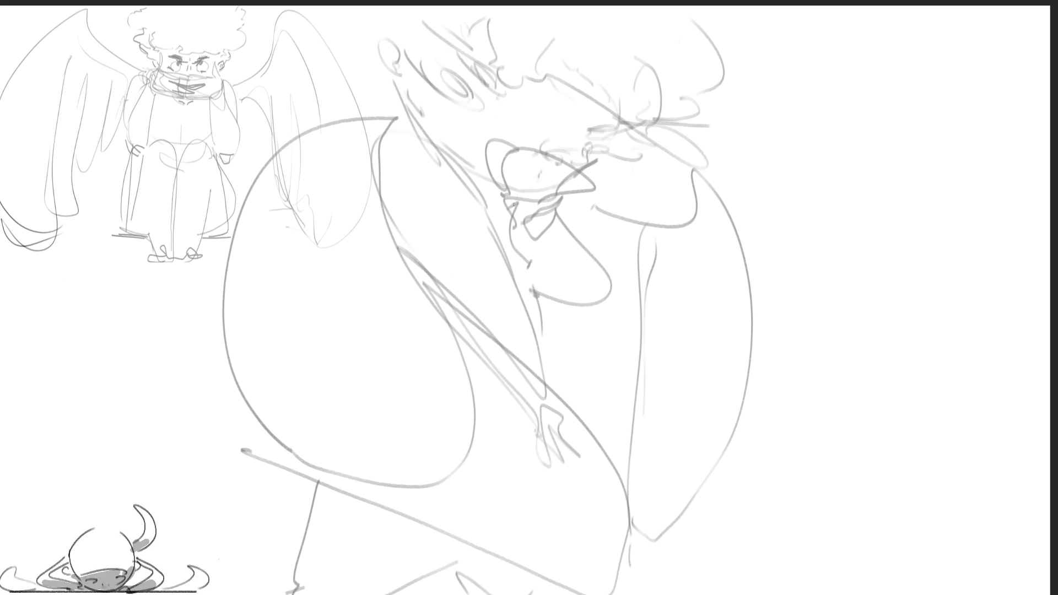
# Step: Ink dark finger strokes over the face, the forearms below and the left arm's outer curve
pyautogui.moveTo(570, 170)
pyautogui.mouseDown()
pyautogui.moveTo(586, 154)
pyautogui.moveTo(559, 198)
pyautogui.mouseUp()
pyautogui.moveTo(548, 152)
pyautogui.mouseDown()
pyautogui.moveTo(519, 207)
pyautogui.moveTo(541, 213)
pyautogui.mouseUp()
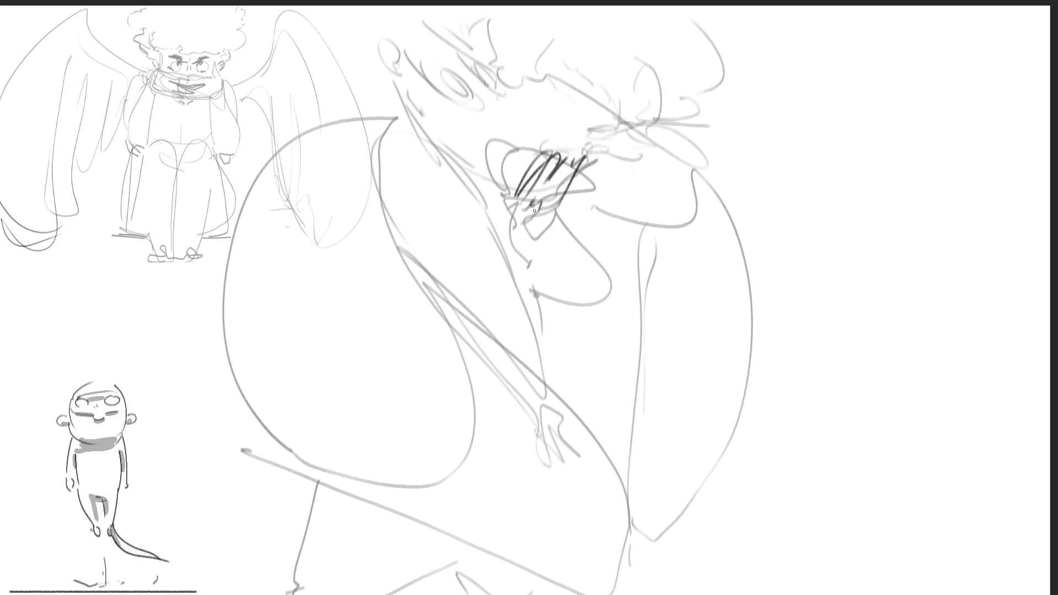
pyautogui.moveTo(501, 177); pyautogui.dragTo(517, 208)
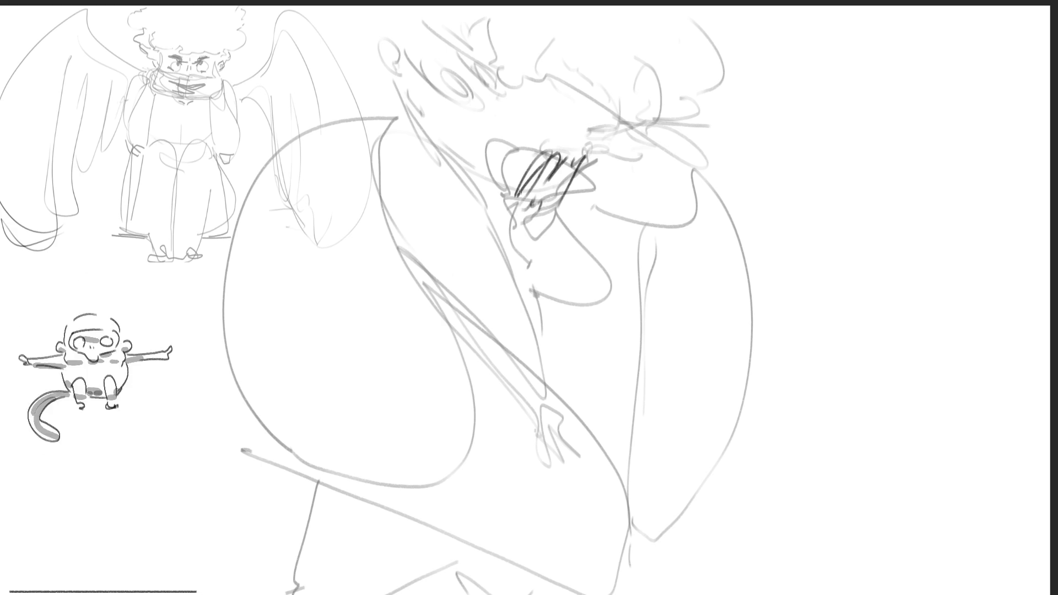
pyautogui.moveTo(582, 186); pyautogui.dragTo(564, 209)
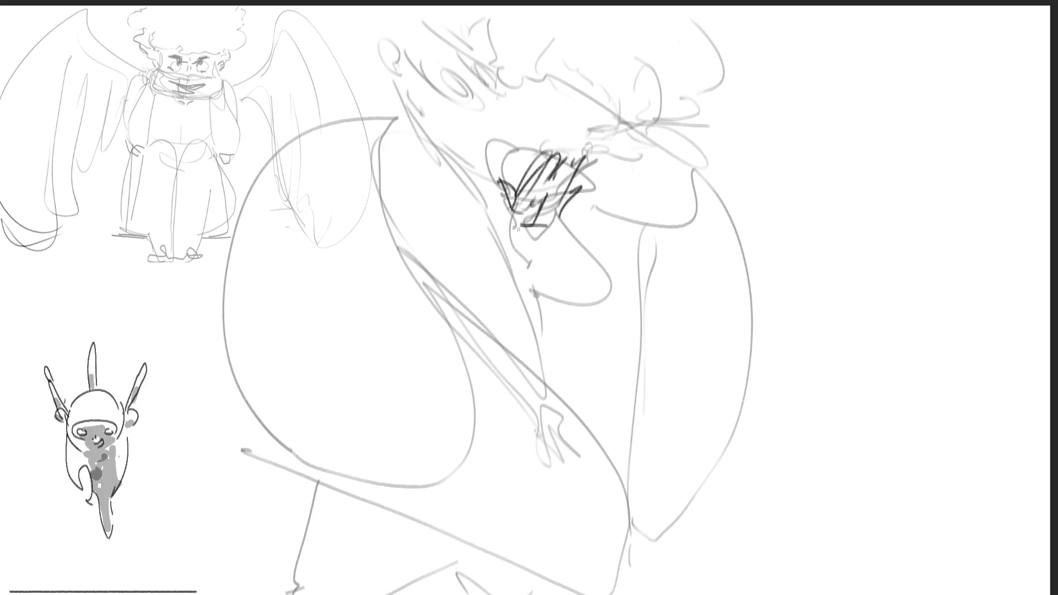
pyautogui.moveTo(507, 220)
pyautogui.mouseDown()
pyautogui.moveTo(495, 318)
pyautogui.moveTo(508, 342)
pyautogui.mouseUp()
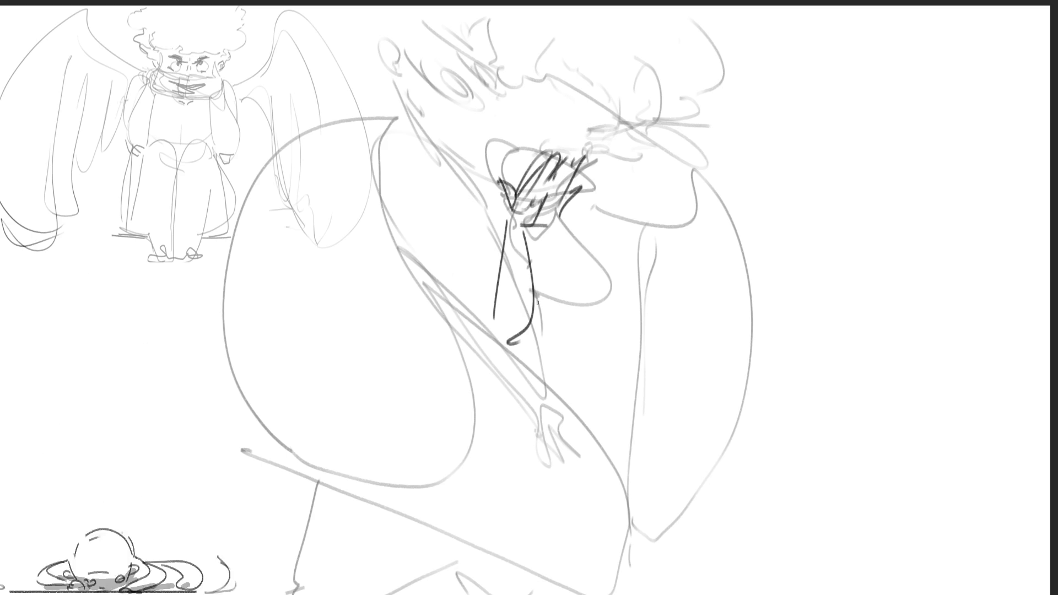
pyautogui.moveTo(537, 233); pyautogui.dragTo(566, 319)
pyautogui.moveTo(584, 197); pyautogui.dragTo(581, 324)
pyautogui.moveTo(448, 187); pyautogui.dragTo(461, 206)
pyautogui.moveTo(417, 136)
pyautogui.mouseDown()
pyautogui.moveTo(382, 216)
pyautogui.moveTo(493, 319)
pyautogui.mouseUp()
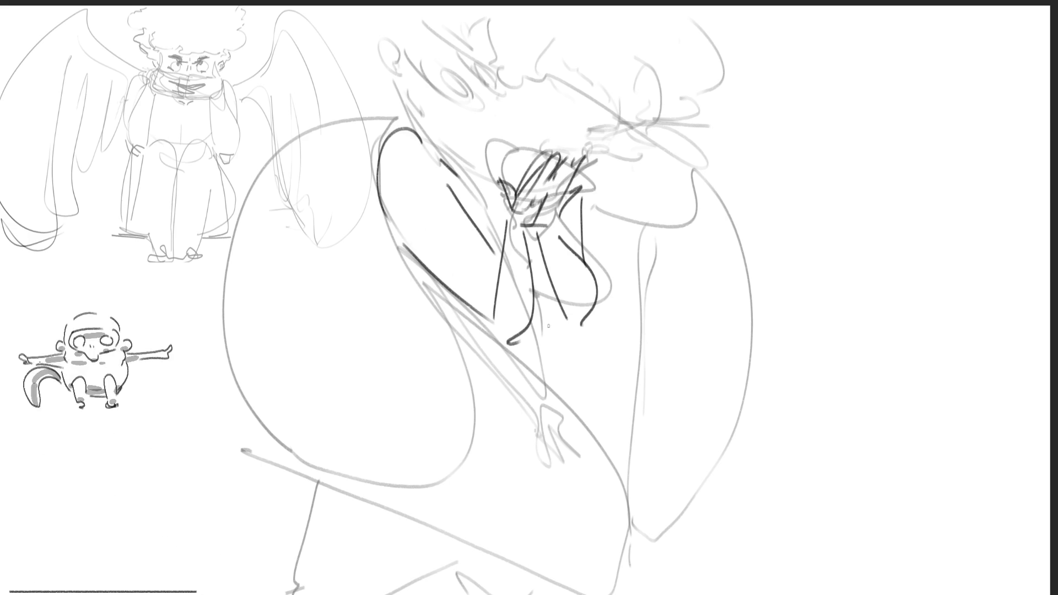
# Step: Ink the eyes as dark spirals with an arc and hook, and add an ear at the head's top-left
pyautogui.moveTo(459, 114); pyautogui.dragTo(475, 125)
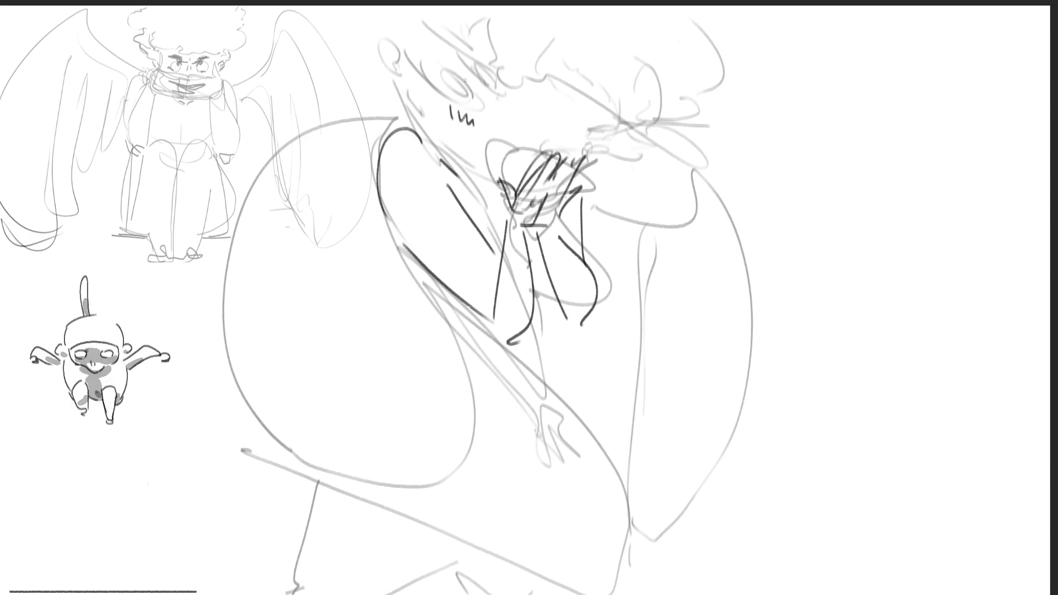
pyautogui.moveTo(459, 85)
pyautogui.mouseDown()
pyautogui.moveTo(446, 83)
pyautogui.moveTo(475, 78)
pyautogui.mouseUp()
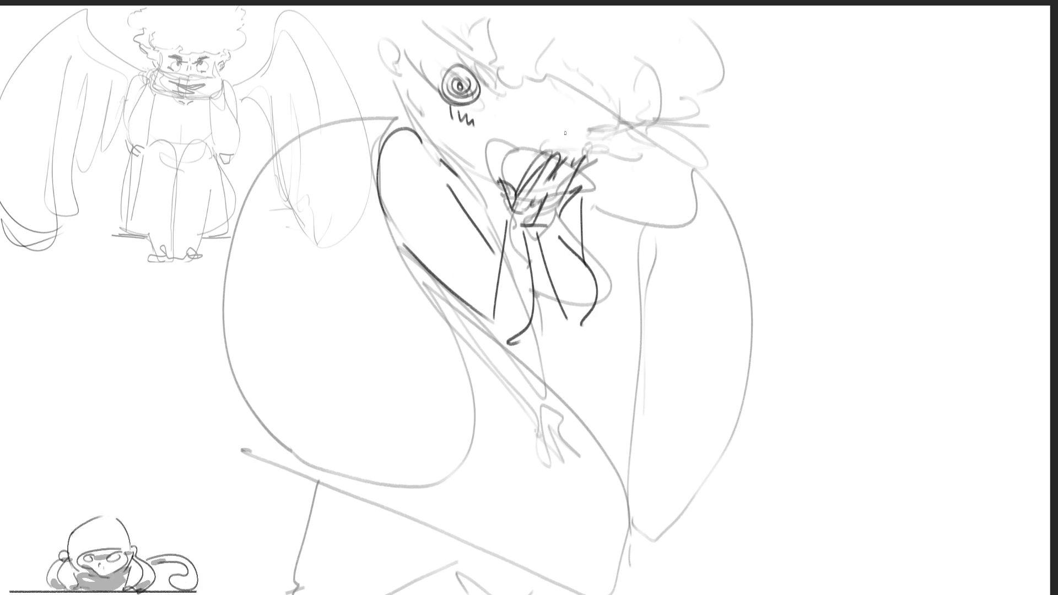
pyautogui.moveTo(569, 128); pyautogui.dragTo(543, 143)
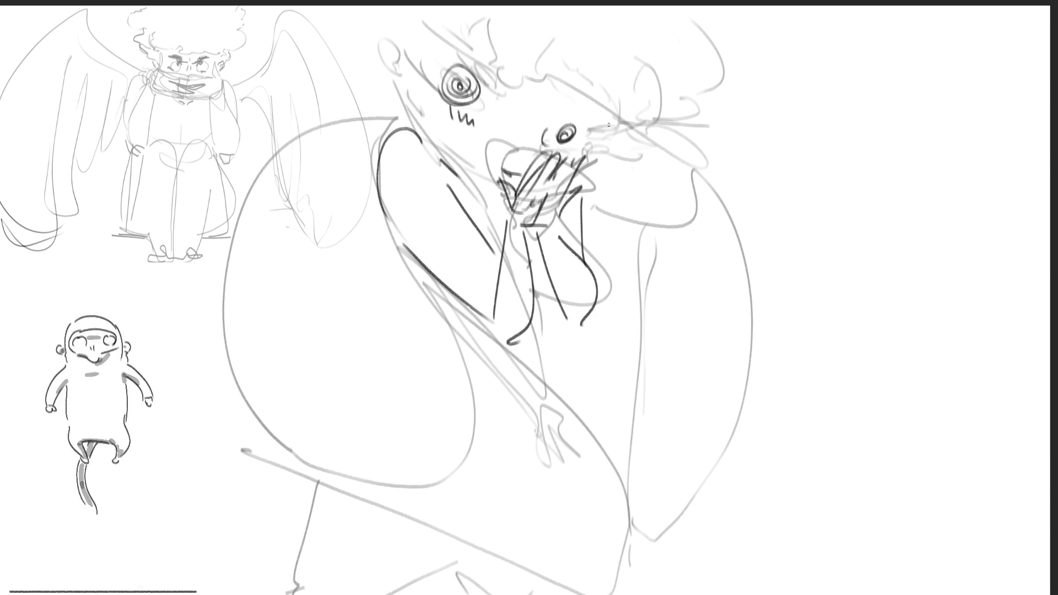
pyautogui.moveTo(572, 97); pyautogui.dragTo(595, 112)
pyautogui.moveTo(456, 56); pyautogui.dragTo(484, 76)
pyautogui.moveTo(395, 30); pyautogui.dragTo(405, 81)
pyautogui.moveTo(393, 42); pyautogui.dragTo(400, 75)
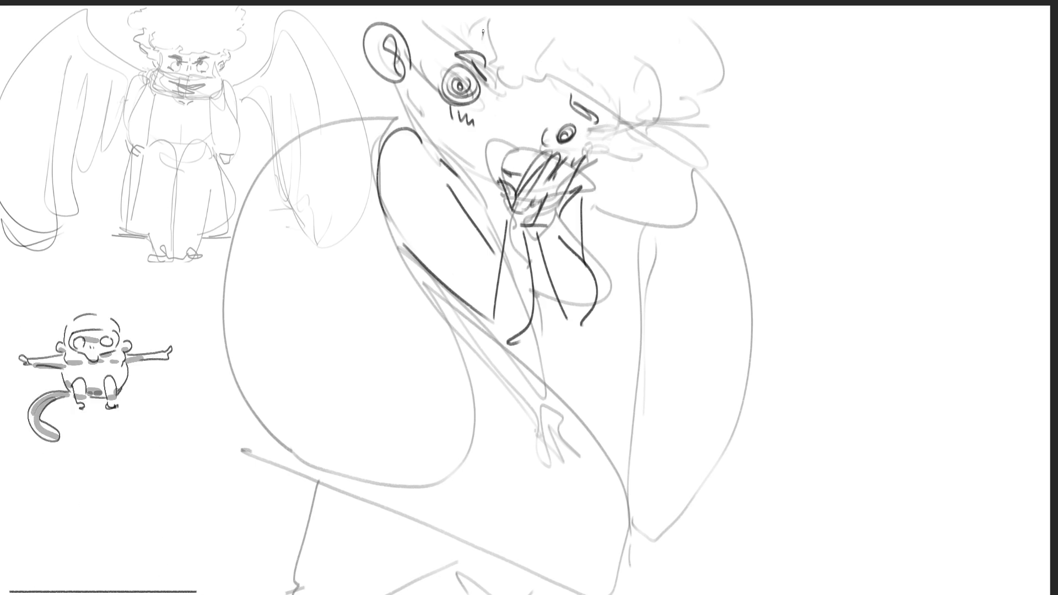
# Step: Ink hair and cheek curls, a mouth stroke, the neck line and a long body line down the figure
pyautogui.moveTo(523, 82)
pyautogui.mouseDown()
pyautogui.moveTo(548, 101)
pyautogui.moveTo(636, 89)
pyautogui.moveTo(638, 134)
pyautogui.moveTo(701, 88)
pyautogui.moveTo(694, 10)
pyautogui.mouseUp()
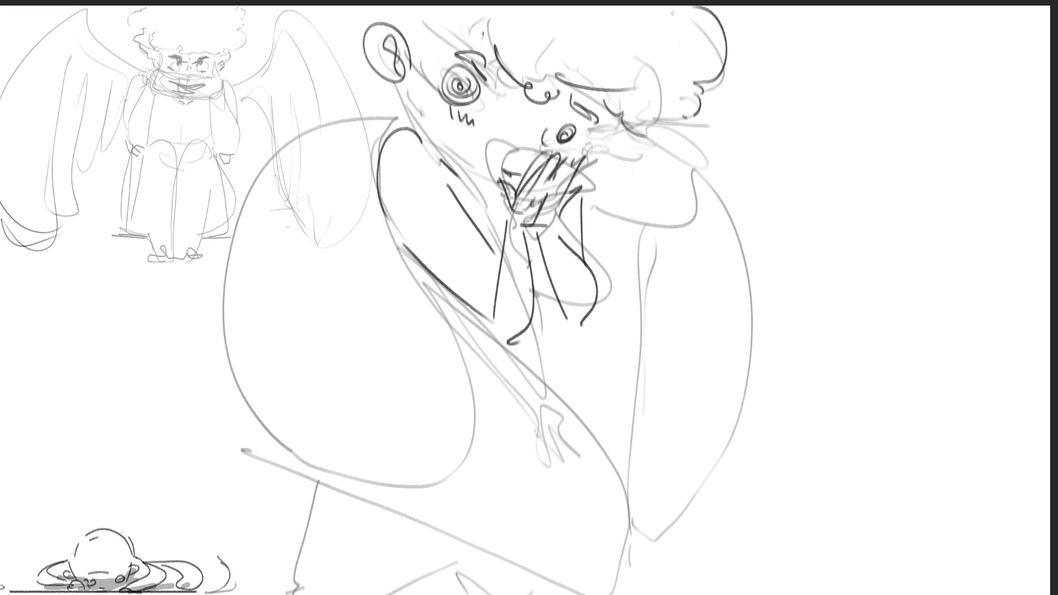
pyautogui.moveTo(651, 120)
pyautogui.mouseDown()
pyautogui.moveTo(611, 132)
pyautogui.moveTo(631, 168)
pyautogui.moveTo(643, 162)
pyautogui.mouseUp()
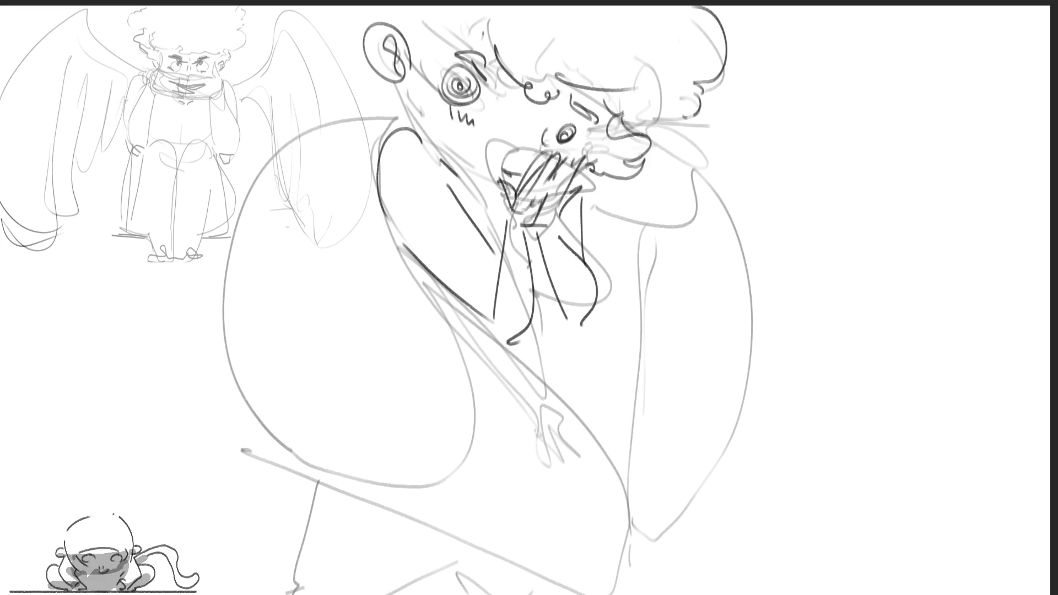
pyautogui.moveTo(452, 30)
pyautogui.mouseDown()
pyautogui.moveTo(361, 12)
pyautogui.moveTo(357, 65)
pyautogui.mouseUp()
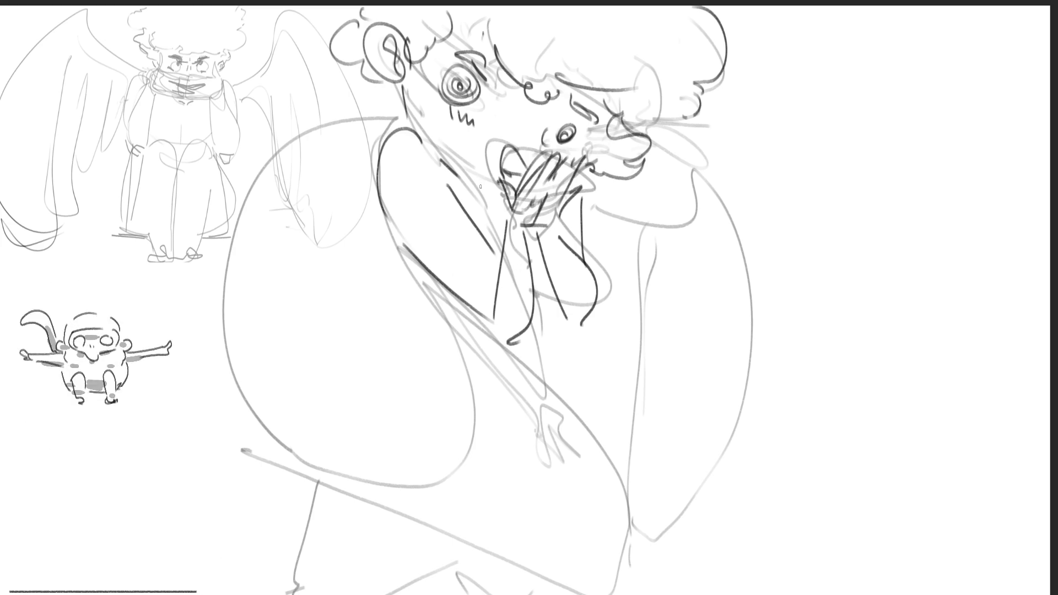
pyautogui.moveTo(479, 192); pyautogui.dragTo(500, 195)
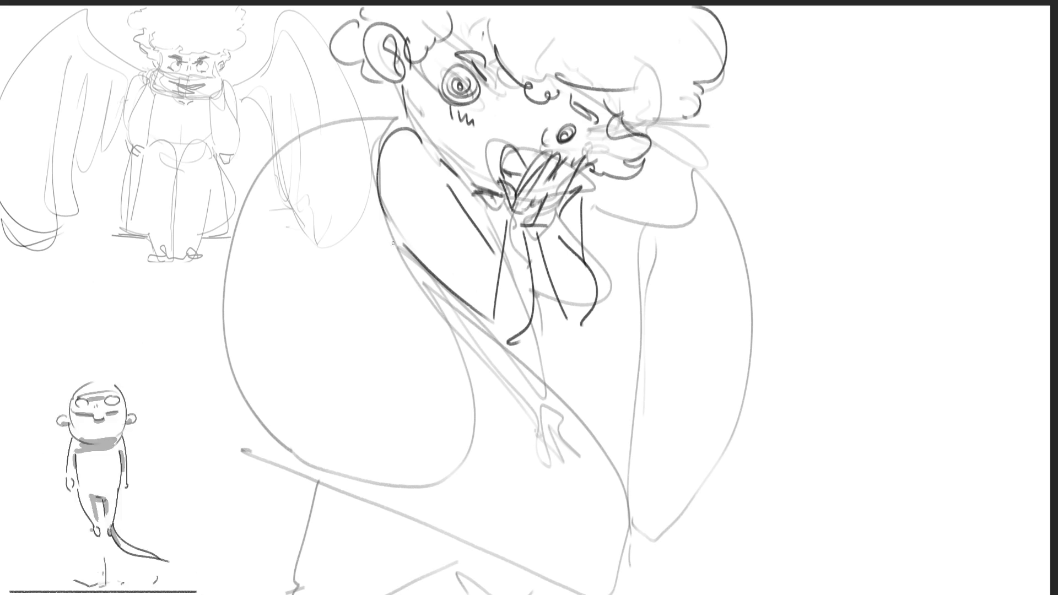
pyautogui.moveTo(388, 240)
pyautogui.mouseDown()
pyautogui.moveTo(376, 124)
pyautogui.moveTo(383, 153)
pyautogui.moveTo(616, 446)
pyautogui.mouseUp()
pyautogui.moveTo(678, 543)
pyautogui.mouseDown()
pyautogui.moveTo(677, 574)
pyautogui.moveTo(625, 587)
pyautogui.mouseUp()
pyautogui.moveTo(376, 93)
pyautogui.mouseDown()
pyautogui.moveTo(322, 114)
pyautogui.moveTo(235, 451)
pyautogui.moveTo(571, 592)
pyautogui.mouseUp()
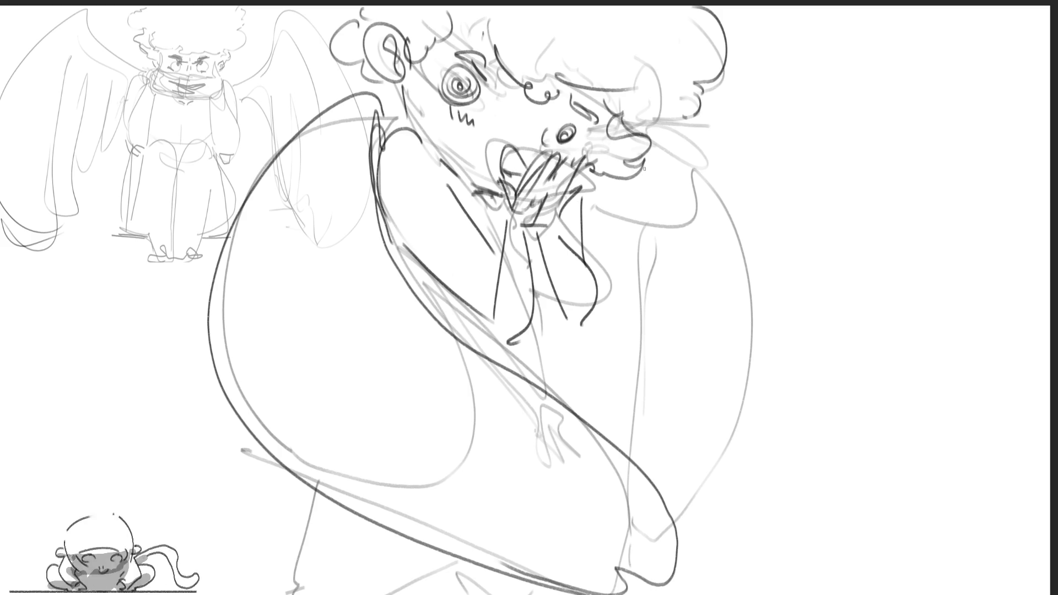
# Step: Draw long dark cloak outlines from the face and shoulder down to the bottom
pyautogui.moveTo(662, 130); pyautogui.dragTo(824, 250)
pyautogui.moveTo(645, 194); pyautogui.dragTo(747, 593)
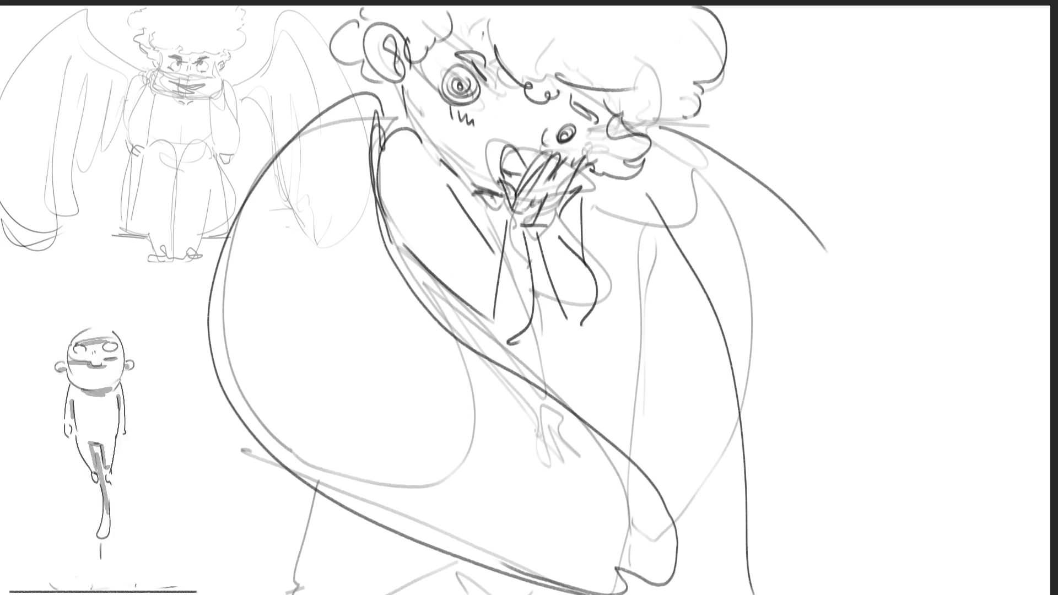
pyautogui.moveTo(829, 253); pyautogui.dragTo(806, 594)
# Step: Add strokes across the torso, then start erasing the angel sketch at upper left
pyautogui.moveTo(647, 376)
pyautogui.mouseDown()
pyautogui.moveTo(681, 364)
pyautogui.moveTo(718, 395)
pyautogui.mouseUp()
pyautogui.moveTo(616, 397); pyautogui.dragTo(690, 424)
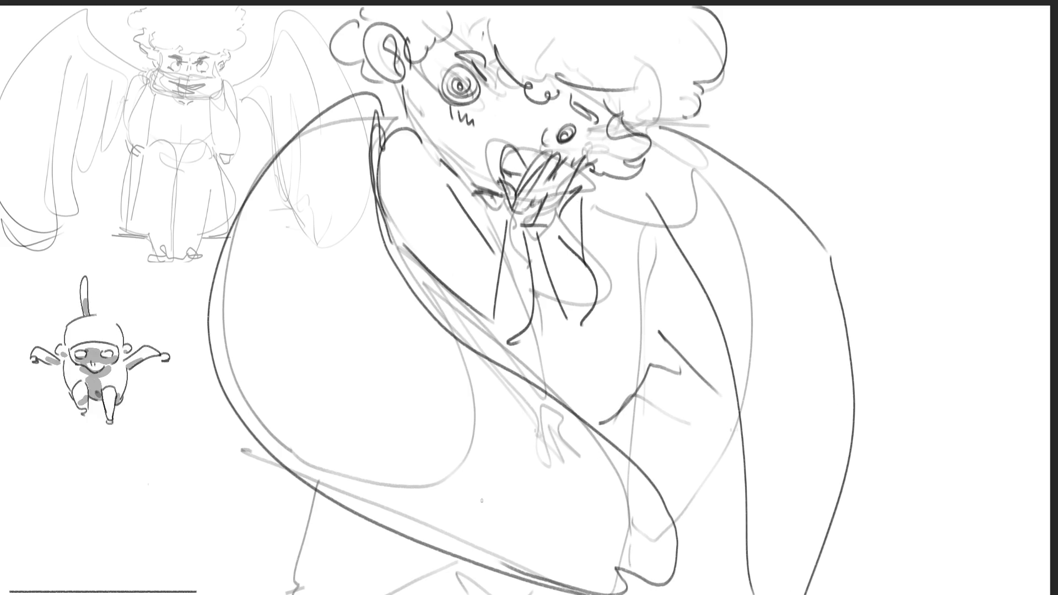
pyautogui.moveTo(542, 298); pyautogui.dragTo(533, 381)
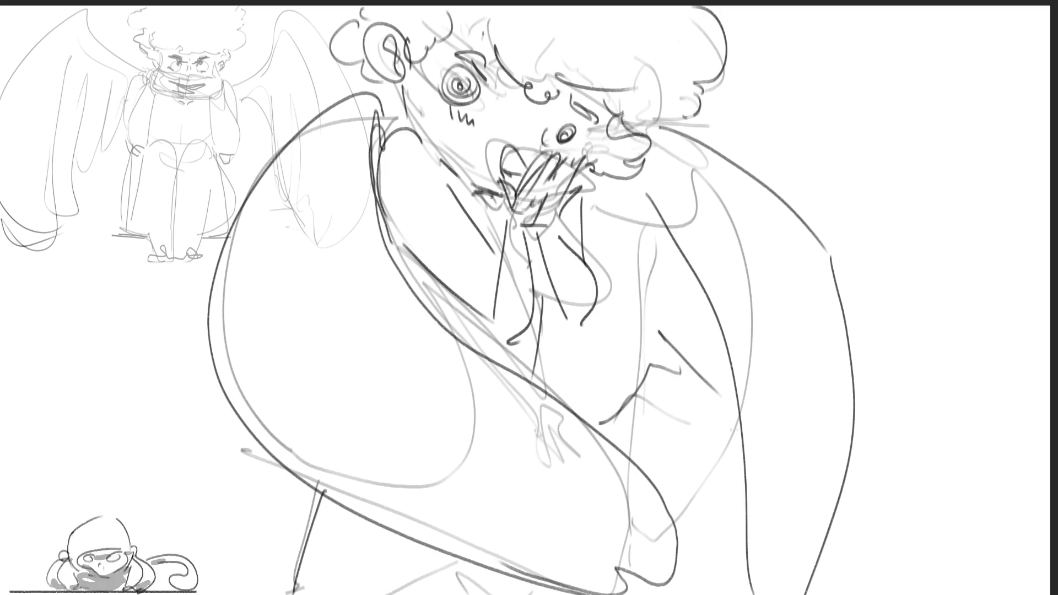
pyautogui.moveTo(363, 589); pyautogui.dragTo(421, 552)
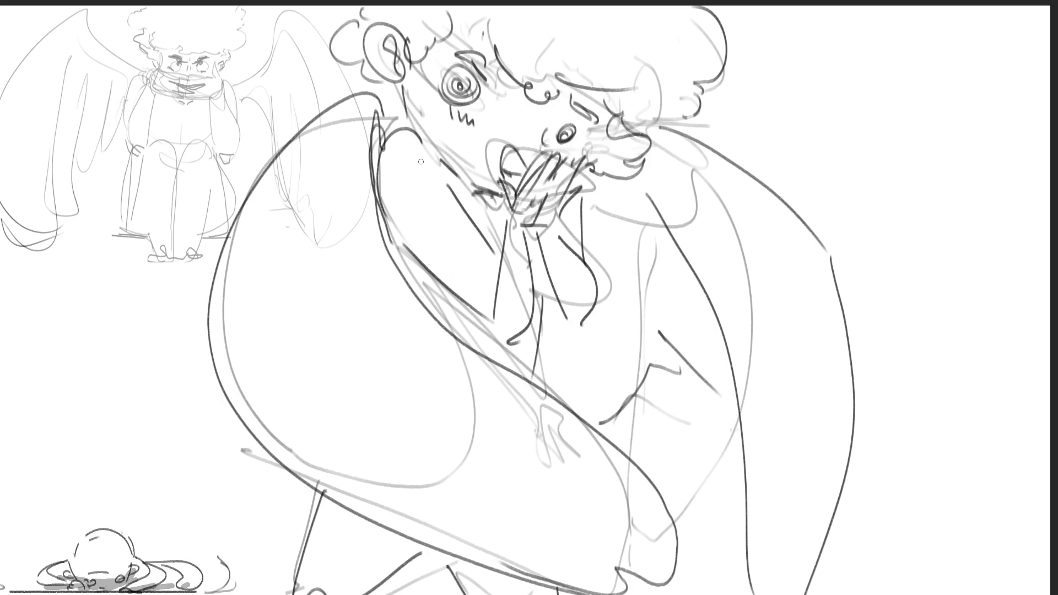
pyautogui.moveTo(222, 93); pyautogui.dragTo(108, 287)
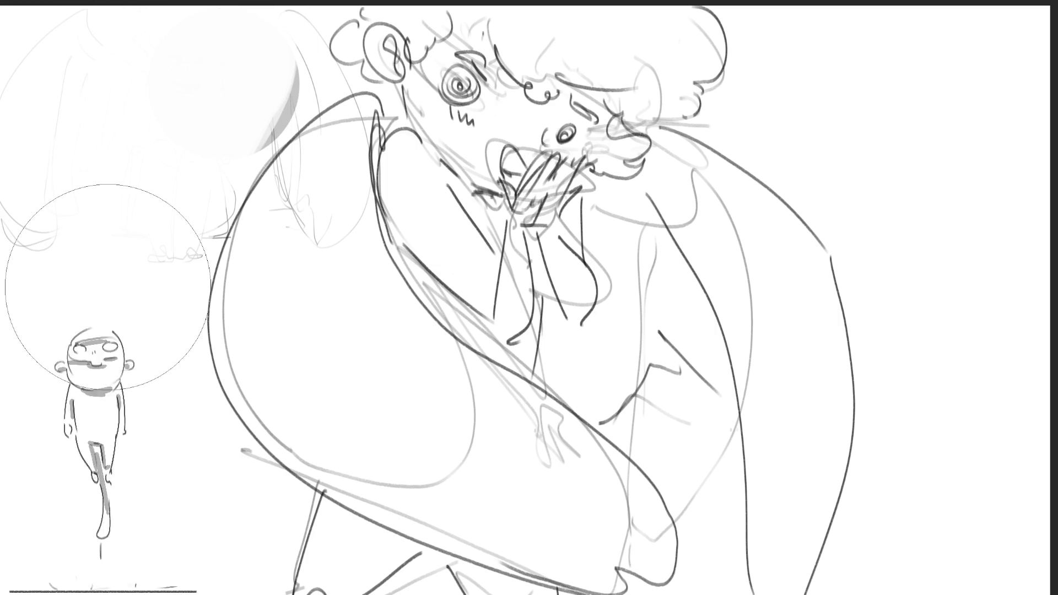
# Step: Shrink the brush, mark the chest and undo the stray thick stroke near the hands
pyautogui.press('[')
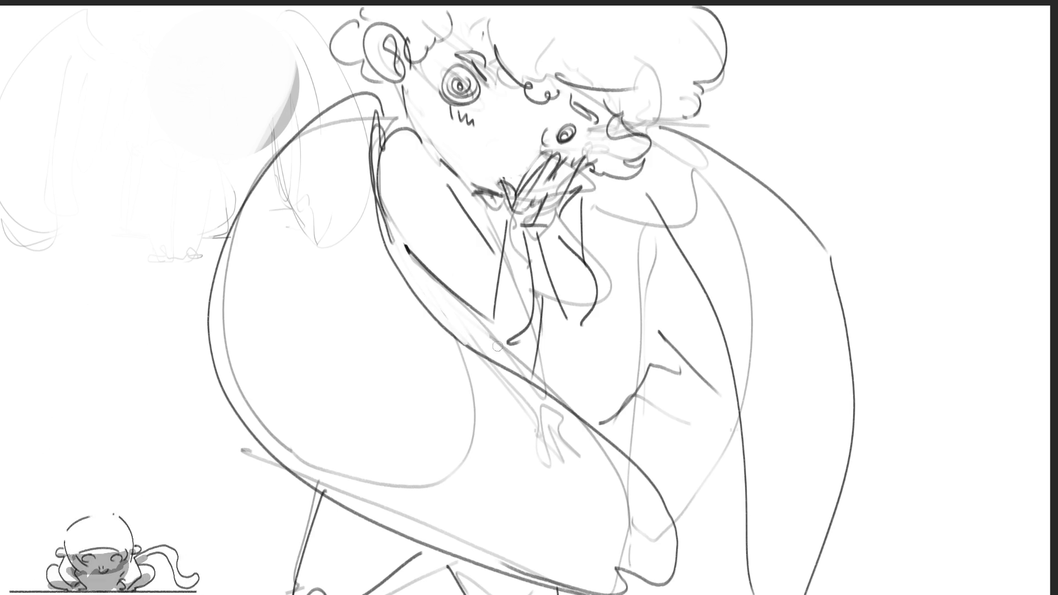
pyautogui.moveTo(511, 334); pyautogui.dragTo(522, 328)
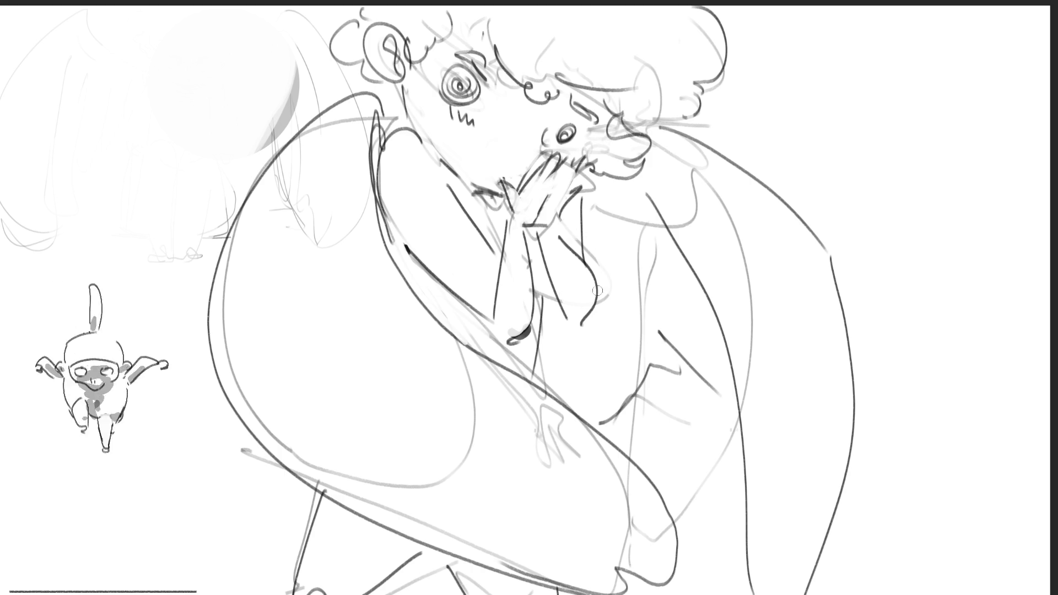
pyautogui.hotkey('ctrl', 'z')
pyautogui.hotkey('ctrl', 'z')
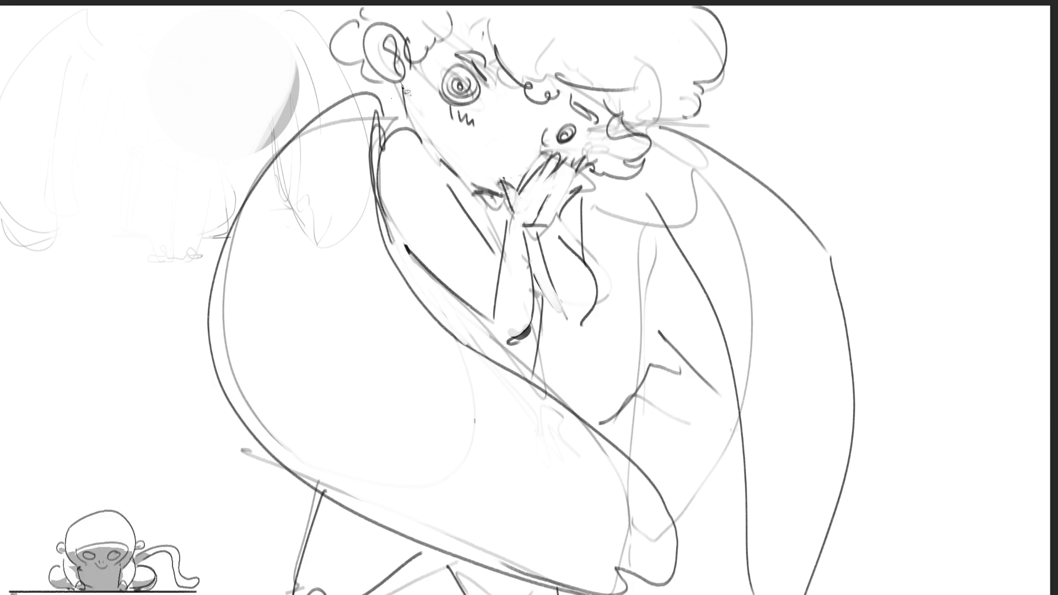
# Step: Begin a lasso selection traced around the ear and hair
pyautogui.moveTo(394, 93); pyautogui.dragTo(390, 8)
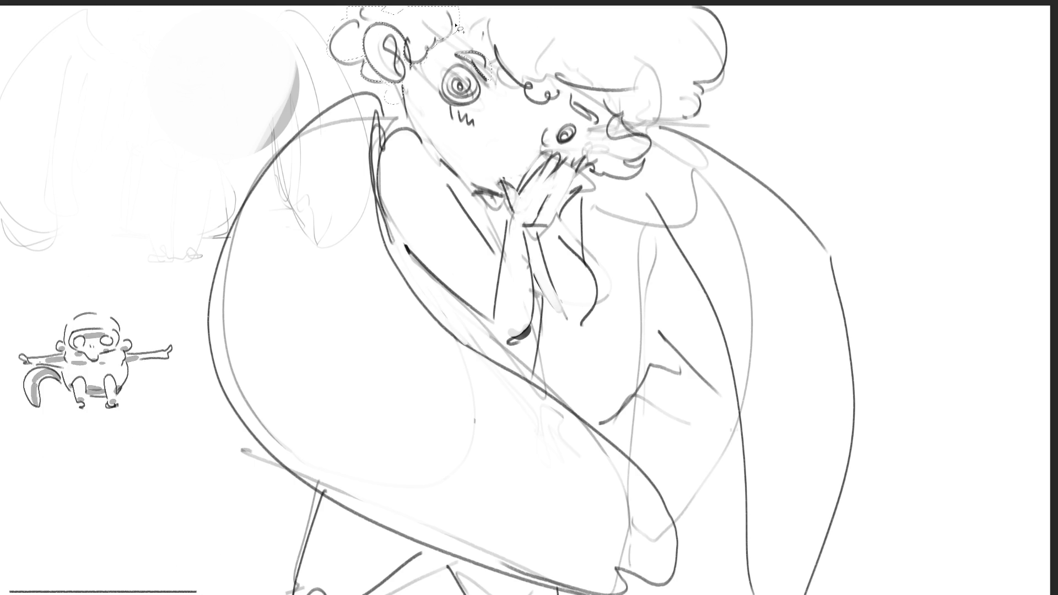
pyautogui.moveTo(465, 28); pyautogui.dragTo(493, 17)
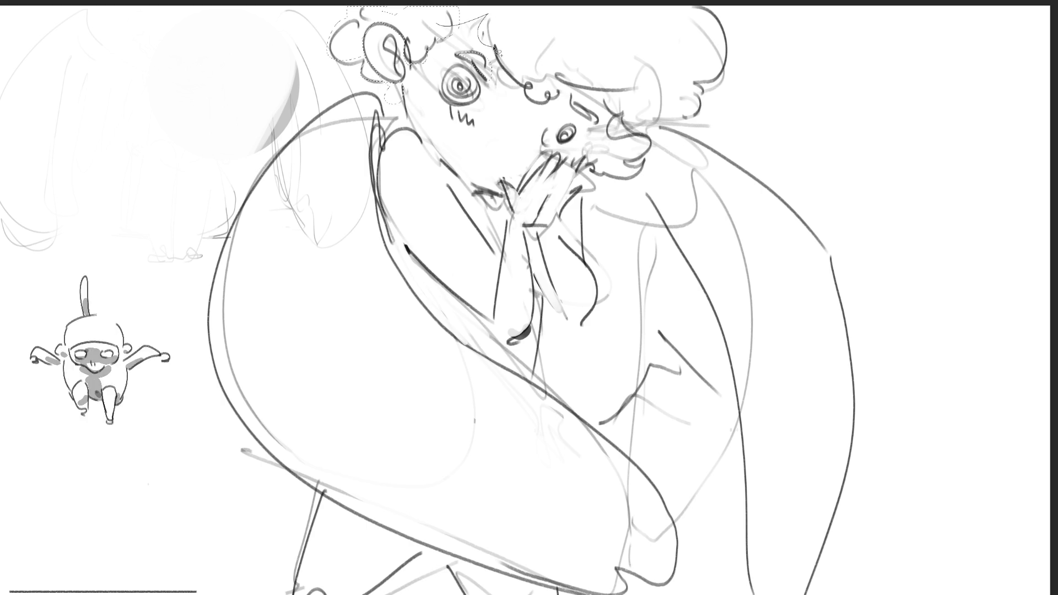
# Step: Complete the hair selection and fill it with grey, undo and restore it, then darken the fill
pyautogui.moveTo(492, 17); pyautogui.dragTo(587, 5)
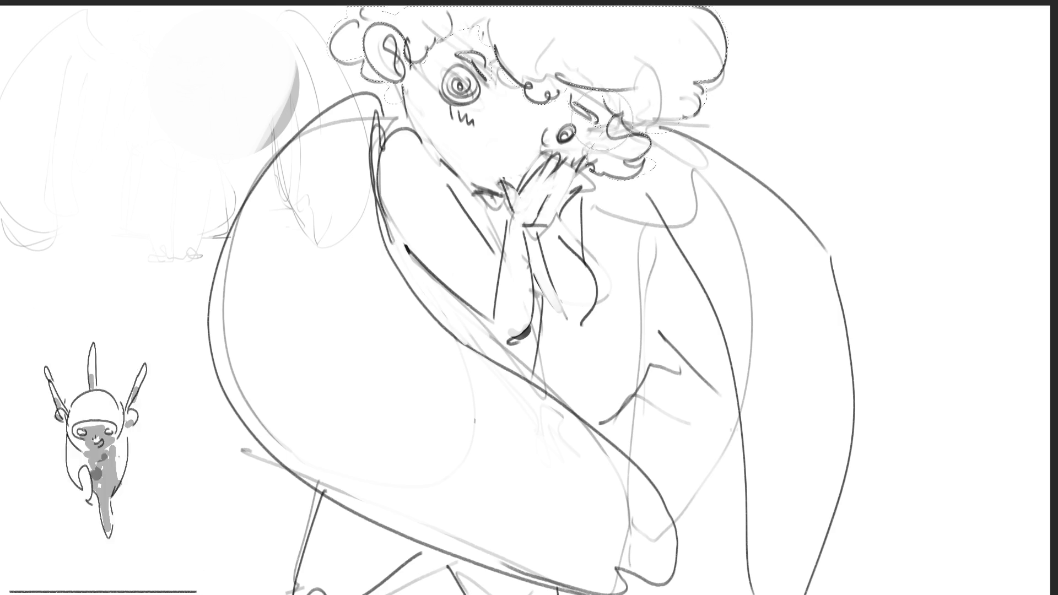
pyautogui.moveTo(662, 169)
pyautogui.mouseDown()
pyautogui.moveTo(708, 165)
pyautogui.moveTo(347, 82)
pyautogui.mouseUp()
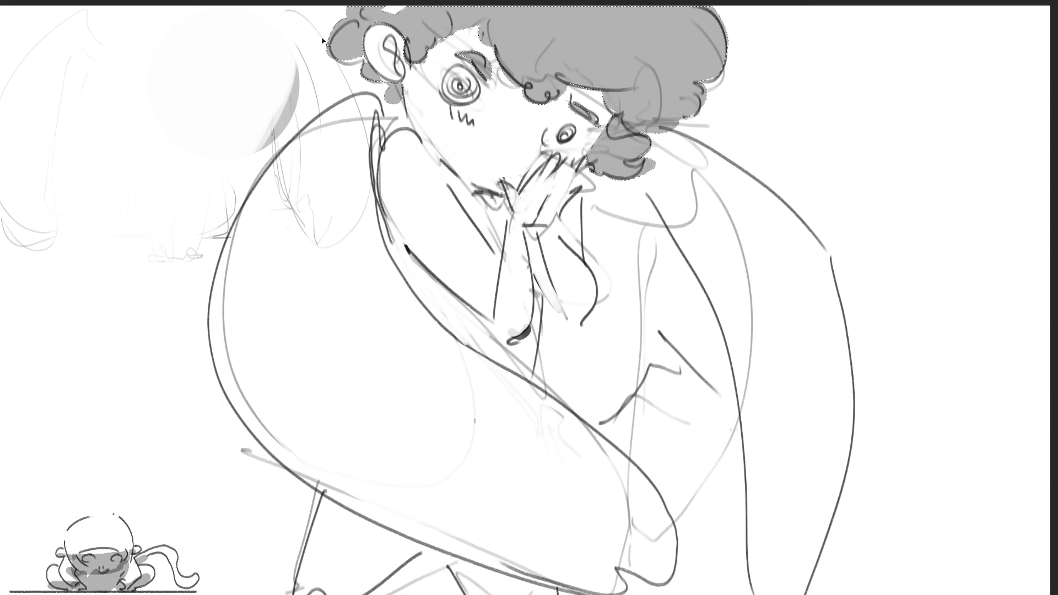
pyautogui.hotkey('ctrl', 'z')
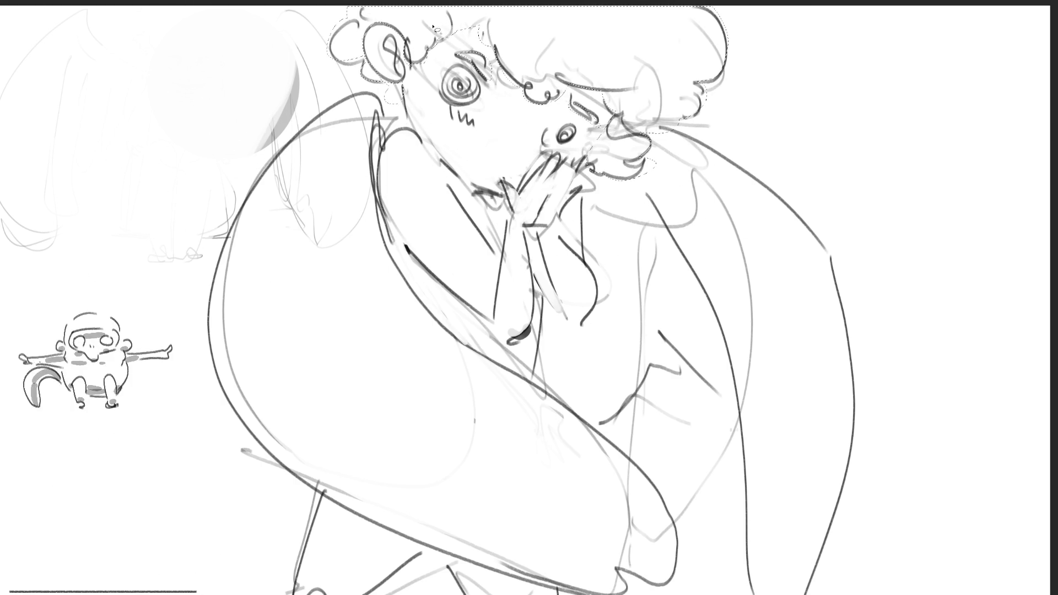
pyautogui.hotkey('ctrl', 'shift', 'z')
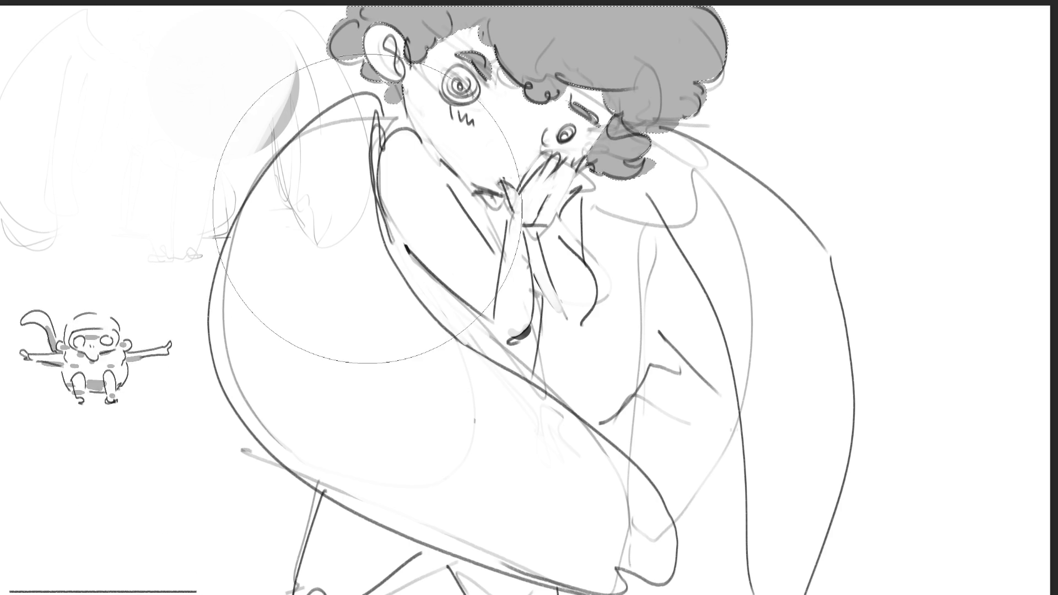
pyautogui.hotkey('shift', 'BackSpace')
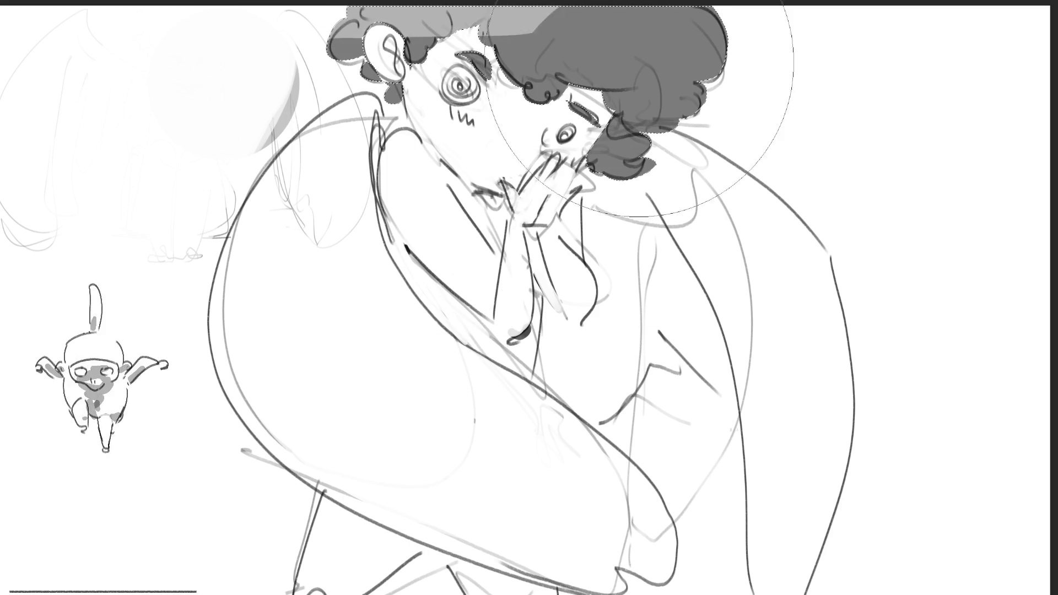